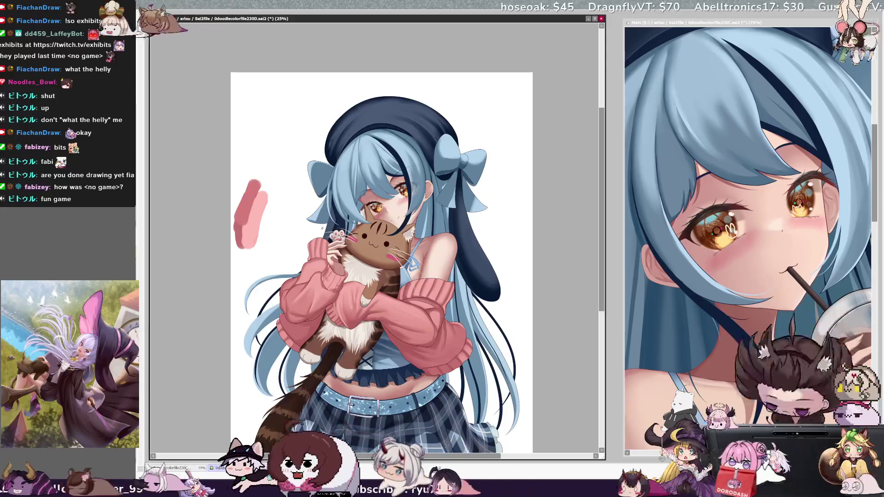
Save the illustration, check it mirrored and flip back, then focus the close-up view.
{"action": "mouse_move", "coordinate": [600, 225]}
{"action": "left_mouse_down"}
{"action": "mouse_move", "coordinate": [601, 269]}
{"action": "mouse_move", "coordinate": [604, 220]}
{"action": "left_mouse_up"}
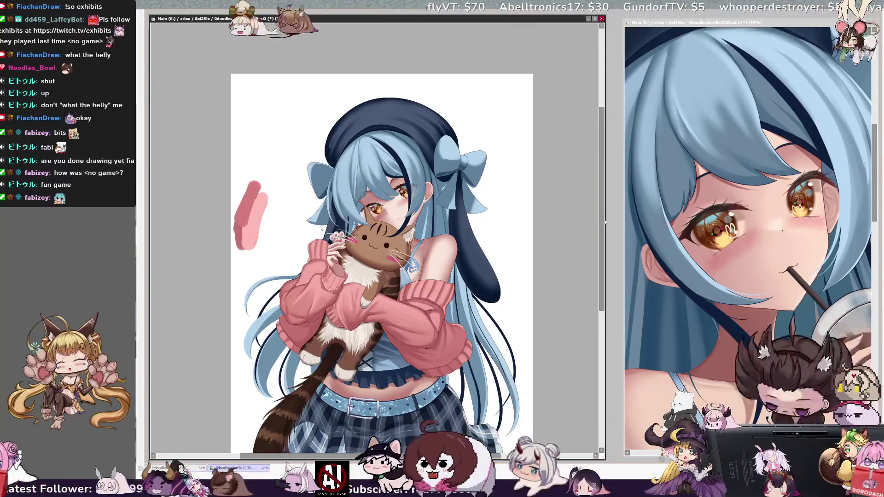
{"action": "key", "text": "ctrl+s"}
{"action": "key", "text": "h"}
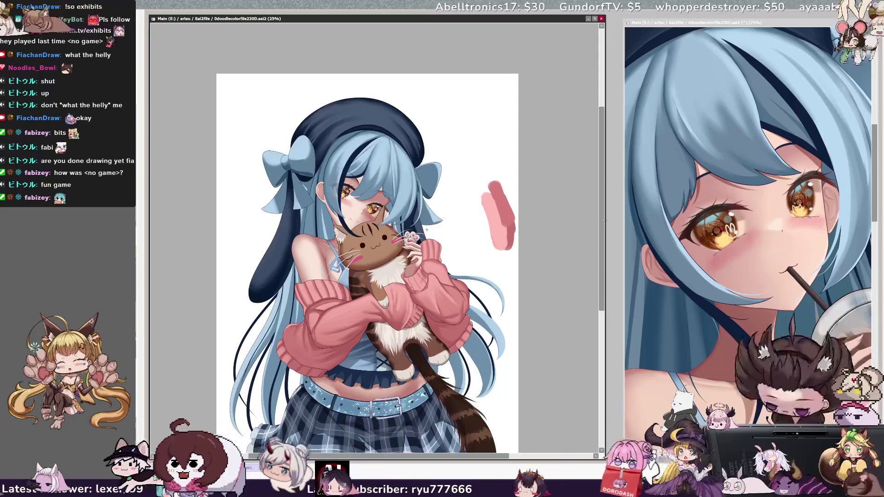
{"action": "key", "text": "h"}
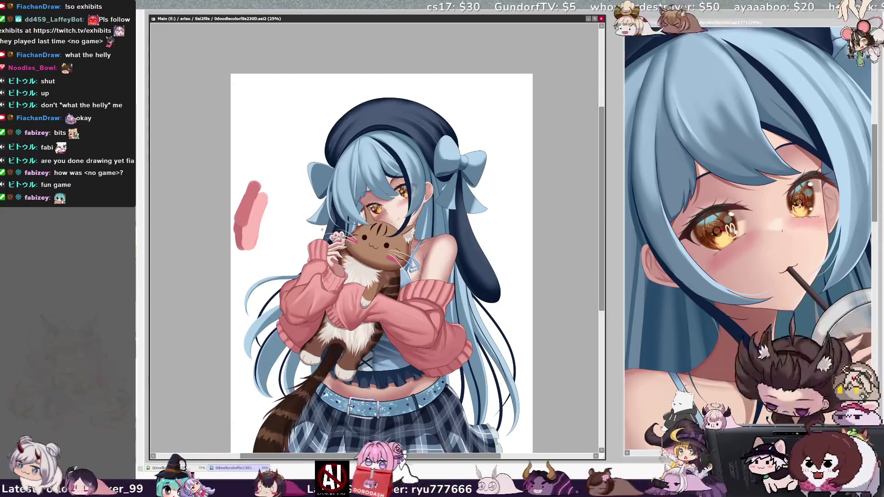
{"action": "key", "text": "ctrl+Tab"}
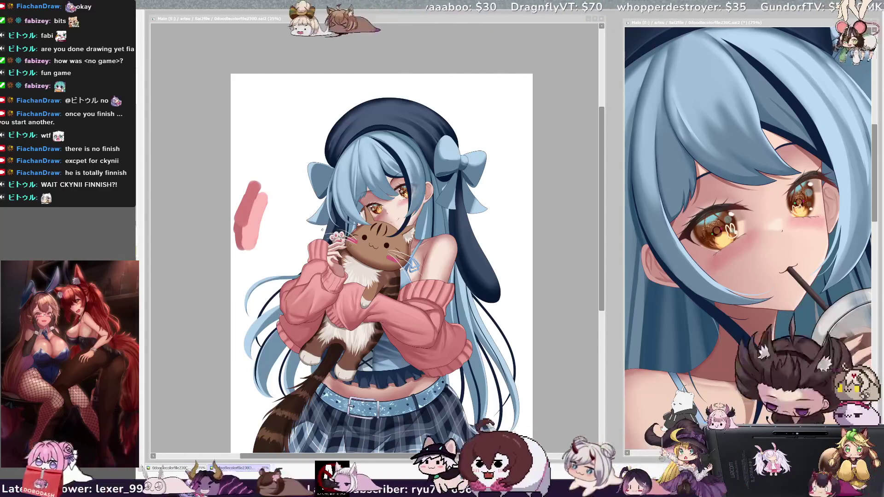
{"action": "left_click", "coordinate": [574, 218]}
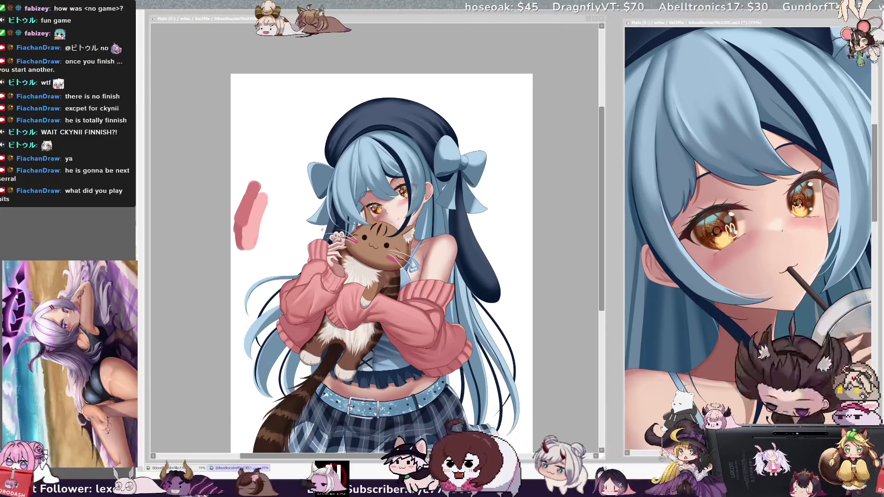
{"action": "left_click", "coordinate": [506, 213]}
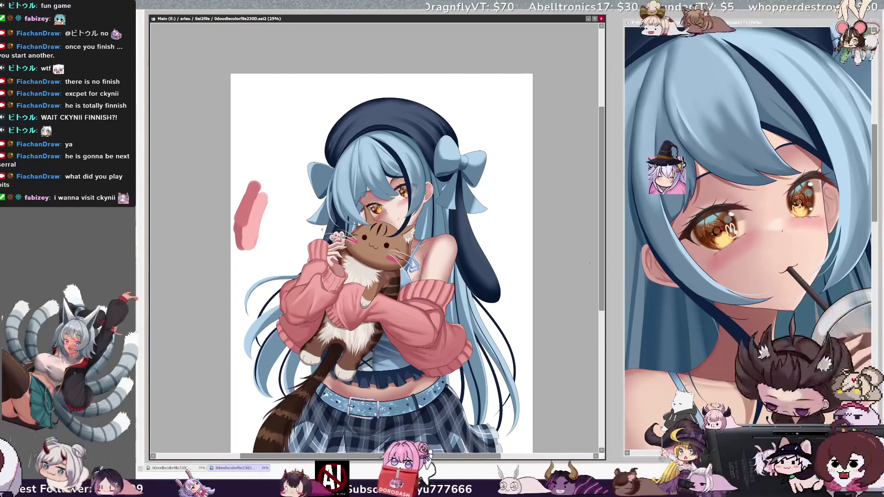
{"action": "left_click_drag", "start_coordinate": [600, 269], "coordinate": [600, 267]}
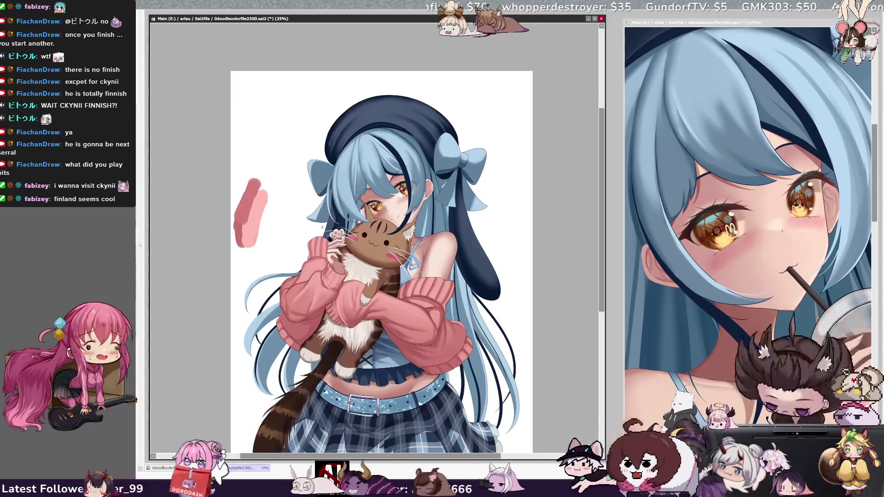
Compare the green-beret and navy versions with Ctrl+Z/Ctrl+Y, end on navy, and zoom out to 16.6%.
{"action": "key", "text": "ctrl+z"}
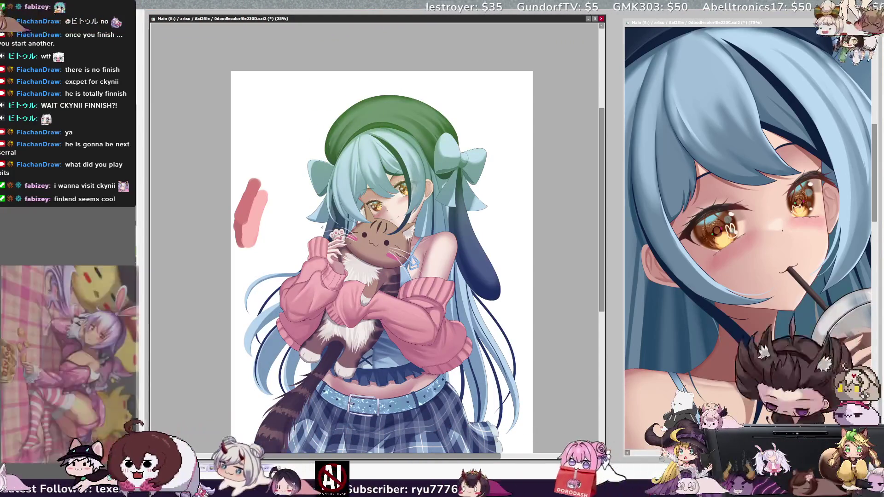
{"action": "key", "text": "ctrl+y"}
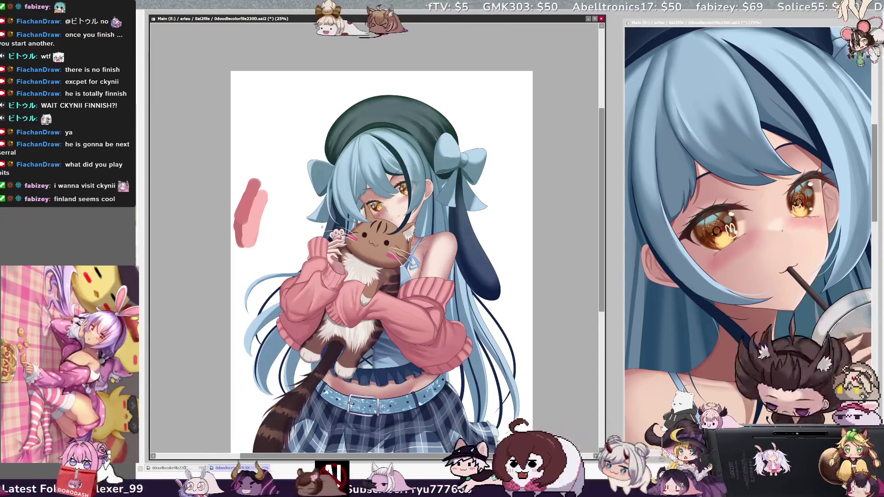
{"action": "key", "text": "ctrl+z"}
{"action": "key", "text": "ctrl+y"}
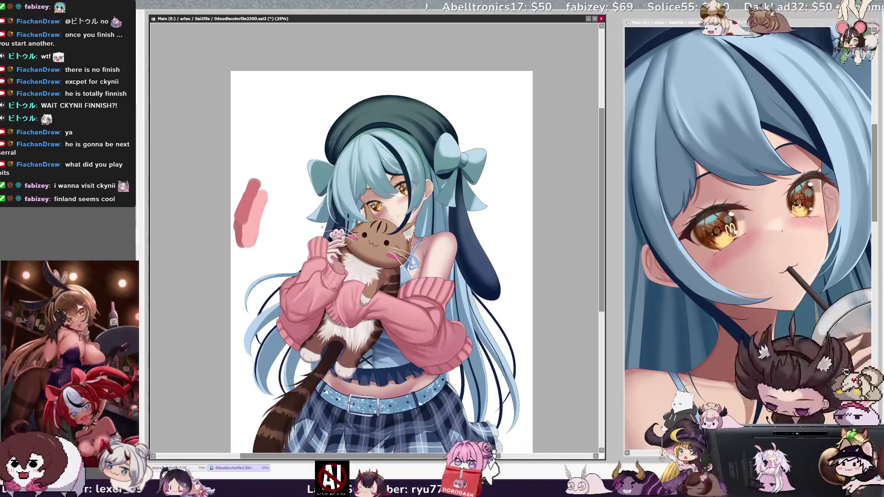
{"action": "key", "text": "ctrl+y"}
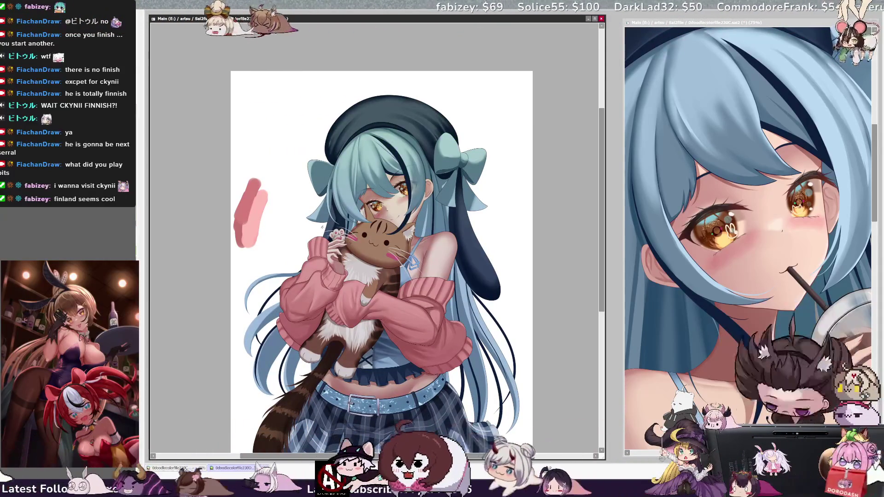
{"action": "key", "text": "ctrl+z"}
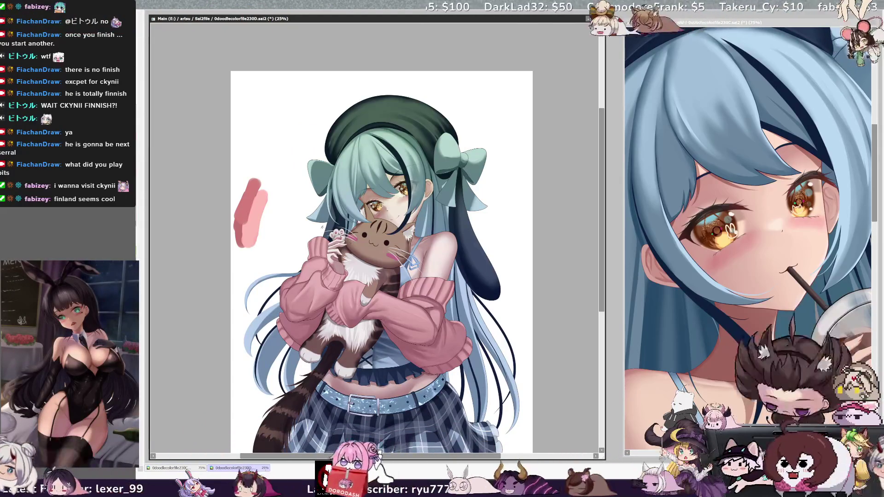
{"action": "key", "text": "ctrl+y"}
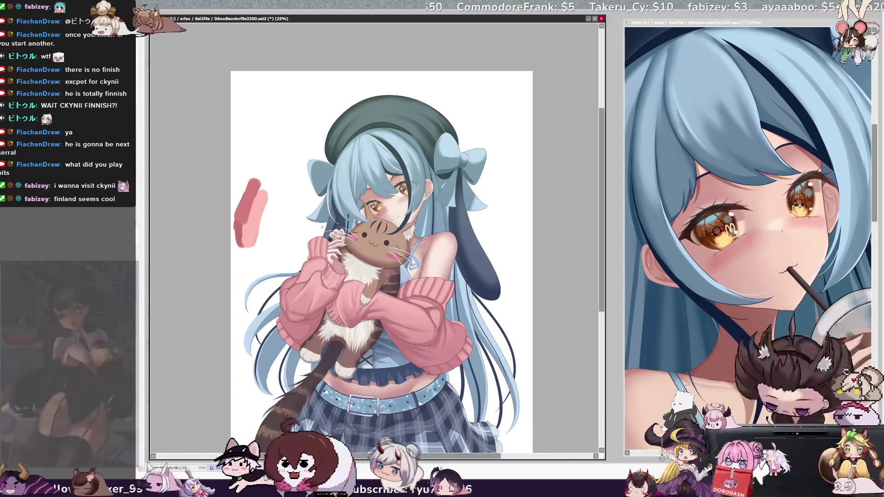
{"action": "key", "text": "ctrl+y"}
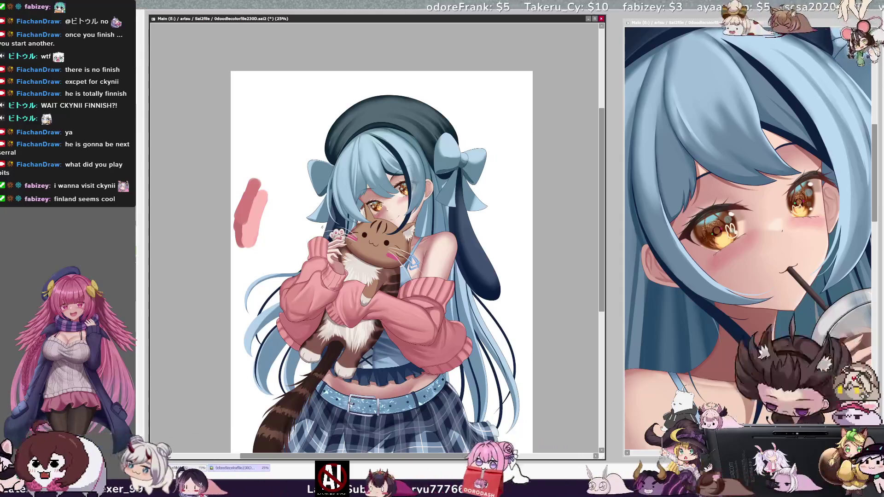
{"action": "key", "text": "ctrl+z"}
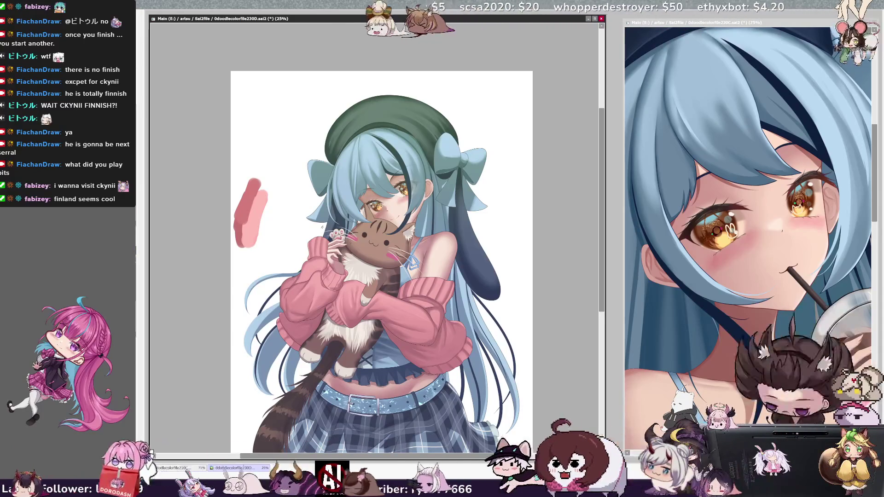
{"action": "key", "text": "ctrl+z"}
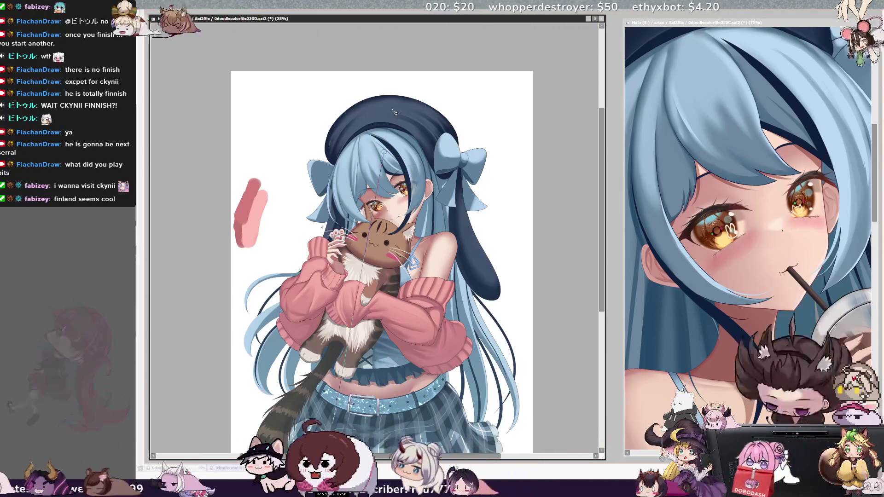
{"action": "key", "text": "minus"}
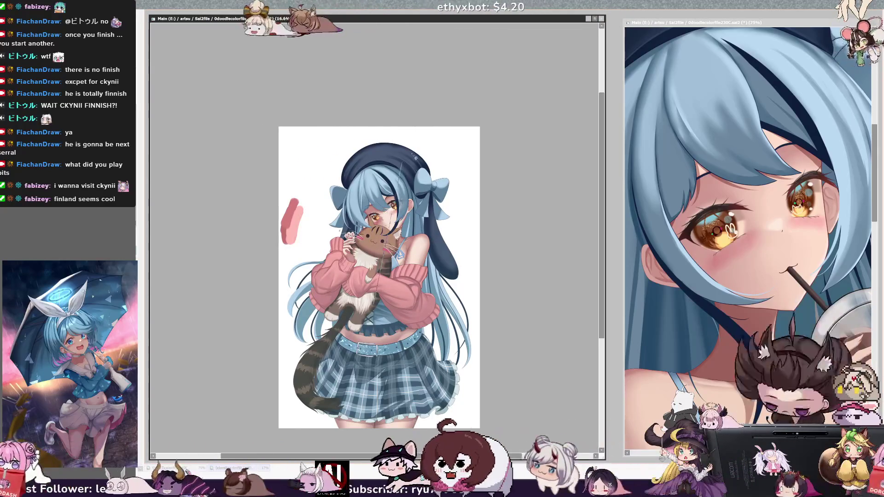
Compare the green and dark grey beret recolours, settle on the navy beret, and focus the full-figure view.
{"action": "key", "text": "ctrl+y"}
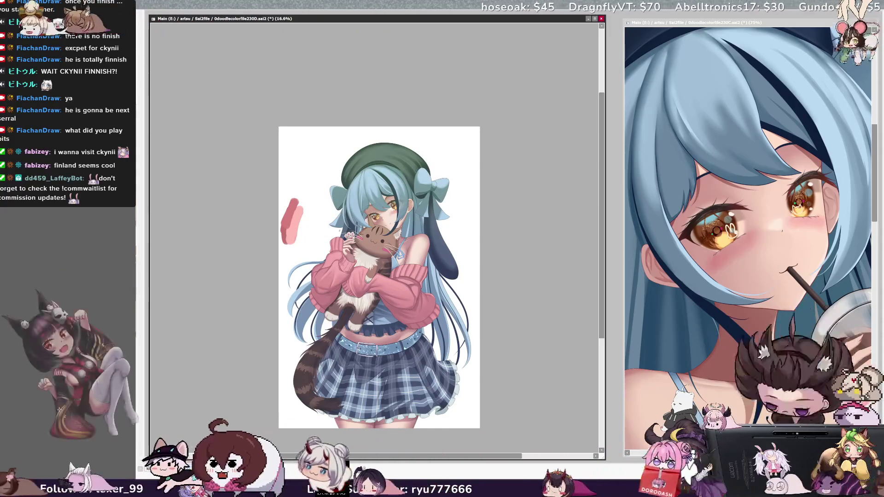
{"action": "key", "text": "ctrl+z"}
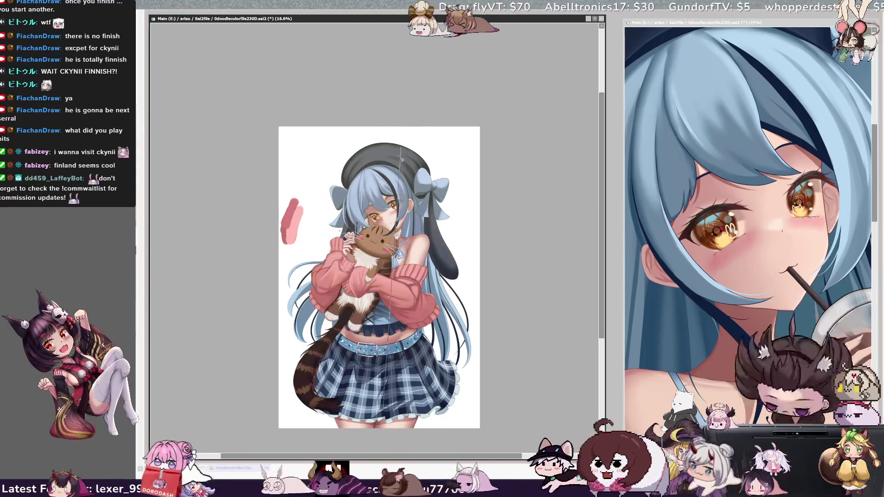
{"action": "key", "text": "ctrl+y"}
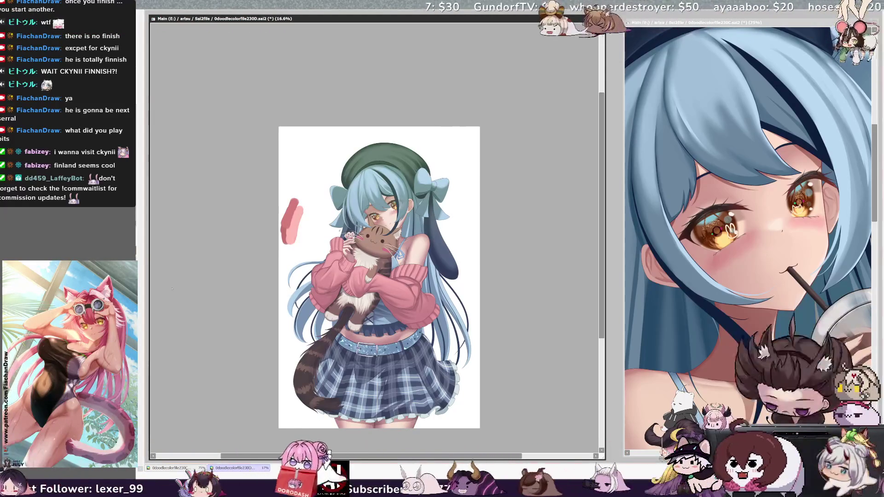
{"action": "key", "text": "ctrl+z"}
{"action": "key", "text": "ctrl+y"}
{"action": "key", "text": "ctrl+z"}
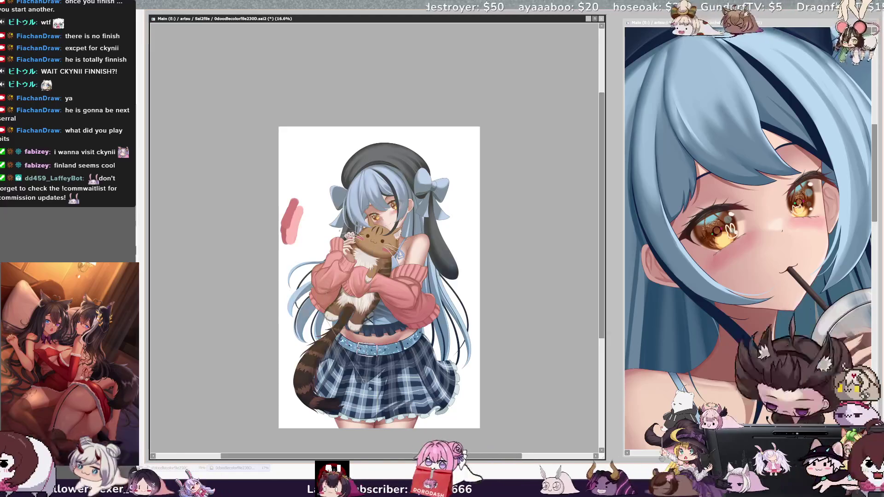
{"action": "key", "text": "ctrl+z"}
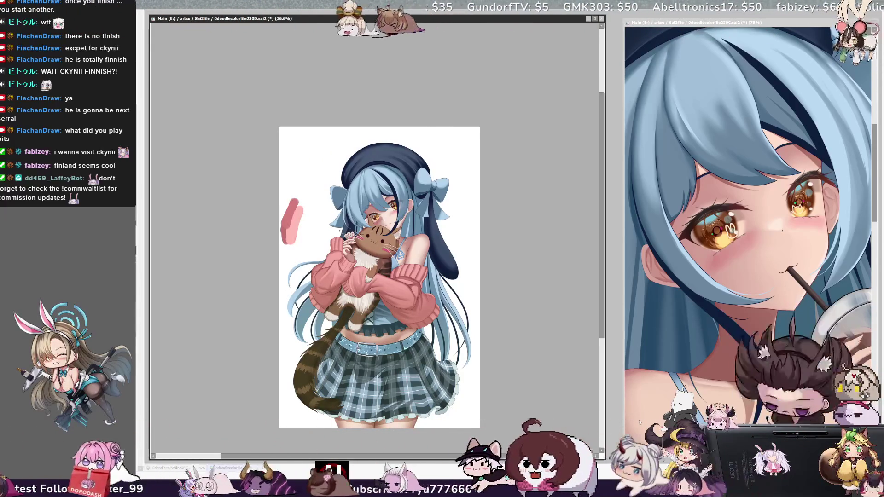
{"action": "left_click", "coordinate": [191, 330]}
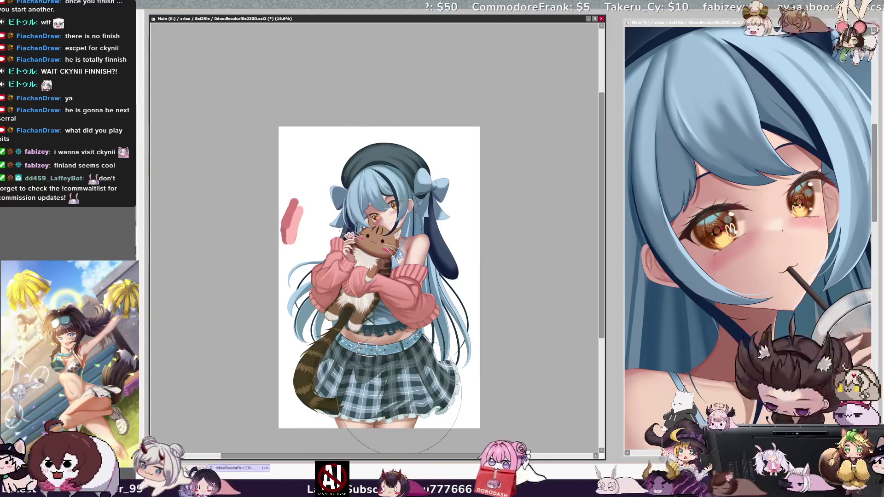
Mirror the artwork horizontally, shrink the canvas window, then flip the view again to compare.
{"action": "left_click_drag", "start_coordinate": [604, 318], "coordinate": [603, 332]}
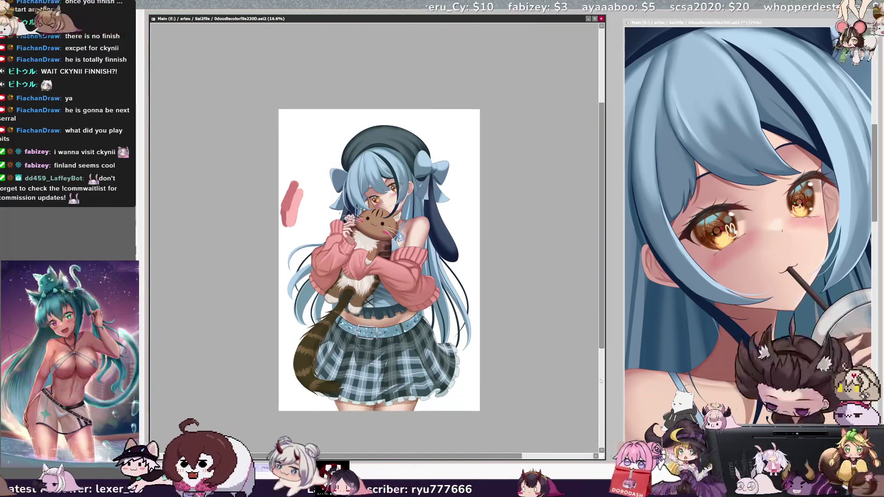
{"action": "key", "text": "h"}
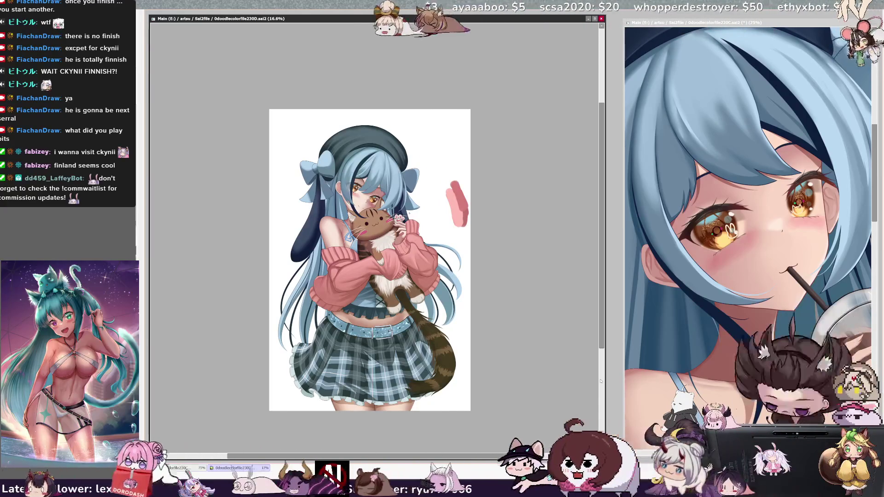
{"action": "mouse_move", "coordinate": [604, 459]}
{"action": "left_mouse_down"}
{"action": "mouse_move", "coordinate": [537, 377]}
{"action": "mouse_move", "coordinate": [453, 368]}
{"action": "left_mouse_up"}
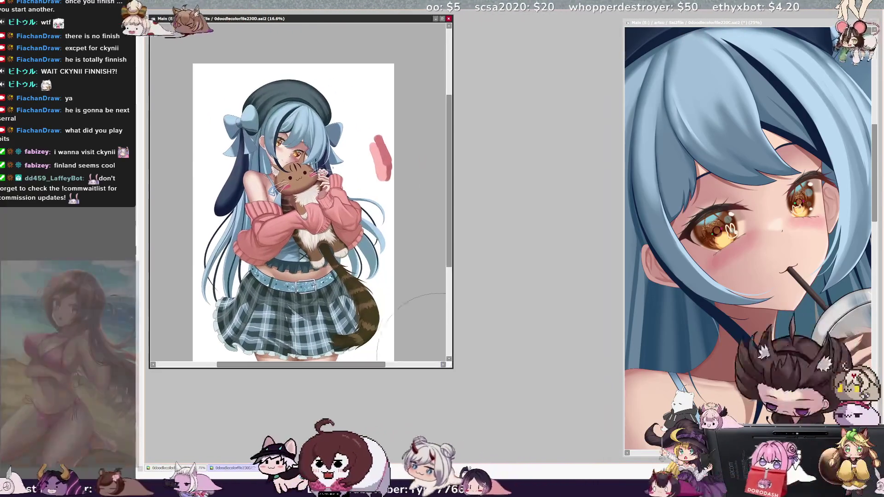
{"action": "key", "text": "h"}
{"action": "scroll", "coordinate": [302, 193], "scroll_direction": "down", "scroll_amount": 3}
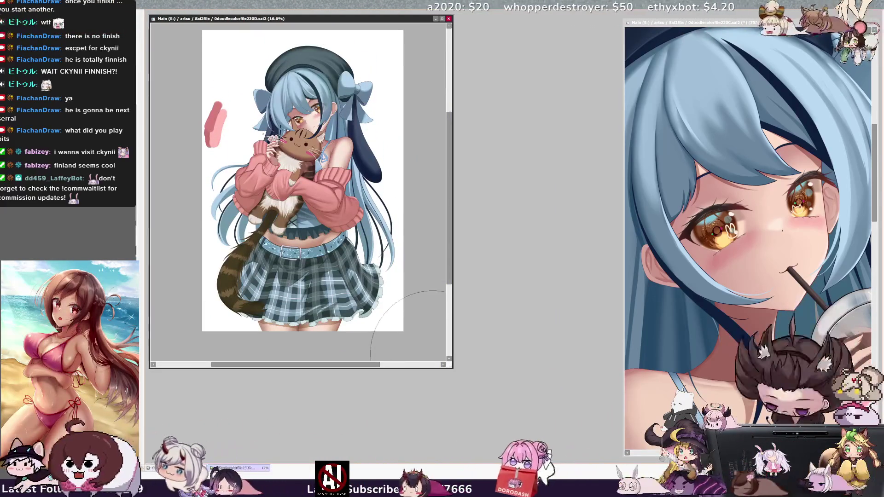
Place the cat reference window on the right and a widened boba window on the left, at 25% zoom.
{"action": "mouse_move", "coordinate": [453, 368]}
{"action": "left_mouse_down"}
{"action": "mouse_move", "coordinate": [422, 366]}
{"action": "mouse_move", "coordinate": [362, 325]}
{"action": "mouse_move", "coordinate": [366, 316]}
{"action": "left_mouse_up"}
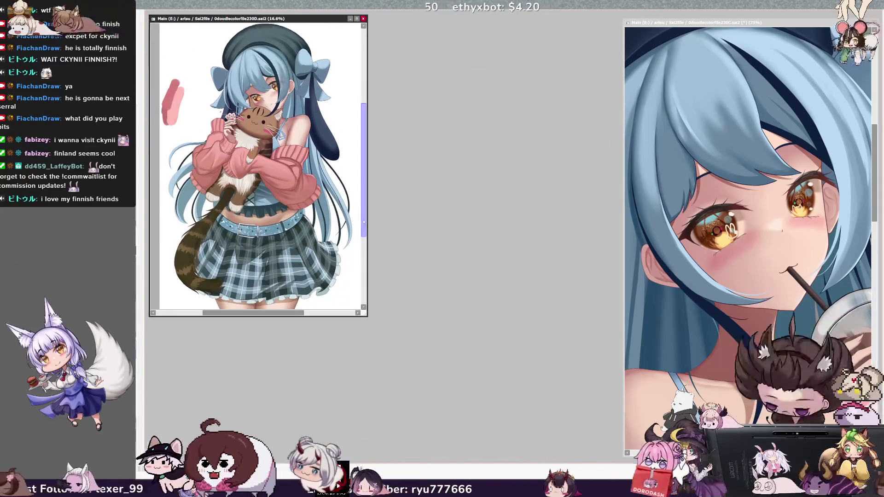
{"action": "mouse_move", "coordinate": [336, 18]}
{"action": "left_mouse_down"}
{"action": "mouse_move", "coordinate": [814, 28]}
{"action": "mouse_move", "coordinate": [850, 17]}
{"action": "left_mouse_up"}
{"action": "mouse_move", "coordinate": [644, 22]}
{"action": "left_mouse_down"}
{"action": "mouse_move", "coordinate": [415, 65]}
{"action": "mouse_move", "coordinate": [168, 17]}
{"action": "left_mouse_up"}
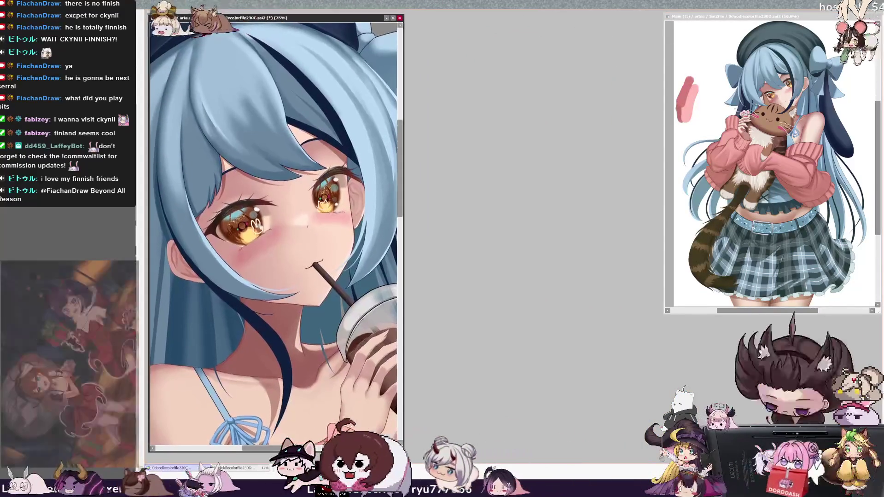
{"action": "mouse_move", "coordinate": [403, 451]}
{"action": "left_mouse_down"}
{"action": "mouse_move", "coordinate": [457, 440]}
{"action": "mouse_move", "coordinate": [658, 458]}
{"action": "left_mouse_up"}
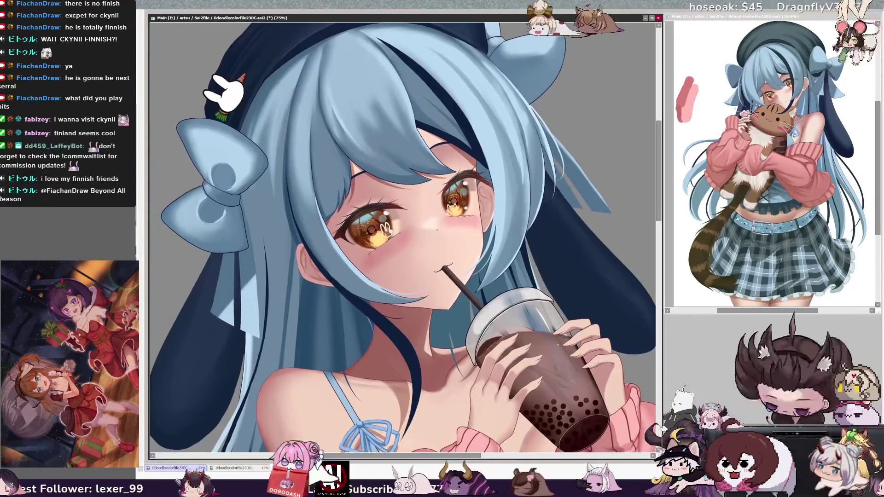
{"action": "scroll", "coordinate": [384, 228], "scroll_direction": "down", "scroll_amount": 5}
{"action": "scroll", "coordinate": [509, 89], "scroll_direction": "up", "scroll_amount": 3}
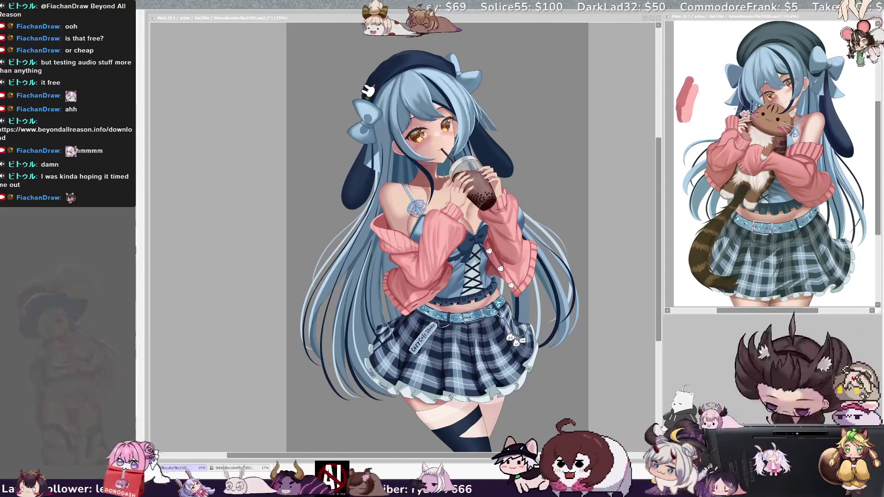
Pan and zoom onto the girl's face, tilting the view about 45° at 75%.
{"action": "left_click_drag", "start_coordinate": [442, 230], "coordinate": [416, 230]}
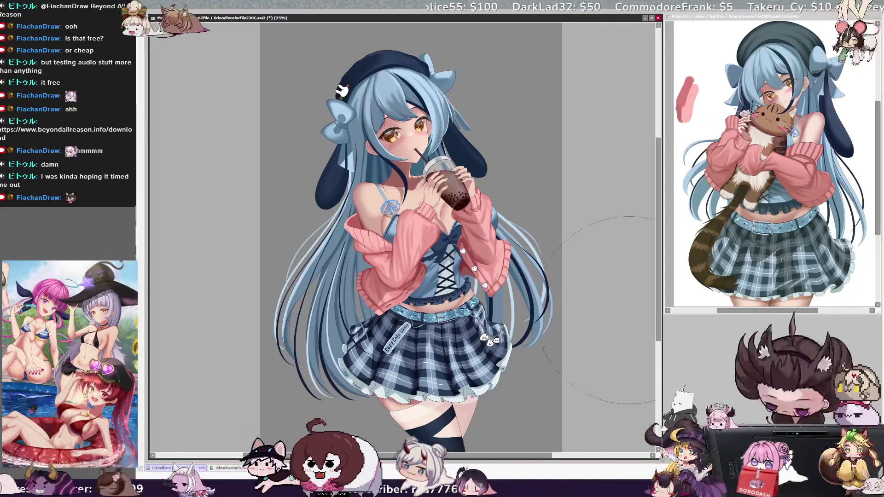
{"action": "scroll", "coordinate": [402, 237], "scroll_direction": "down", "scroll_amount": 1}
{"action": "left_click_drag", "start_coordinate": [541, 456], "coordinate": [545, 457]}
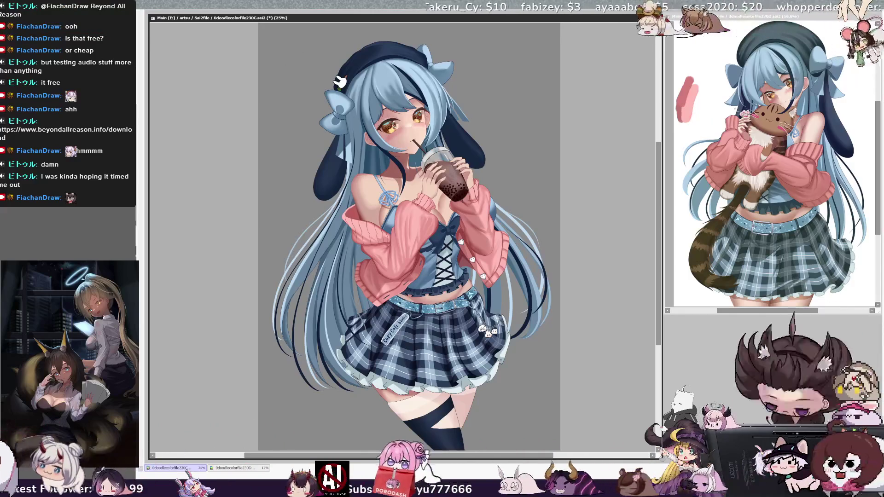
{"action": "scroll", "coordinate": [402, 237], "scroll_direction": "up", "scroll_amount": 3}
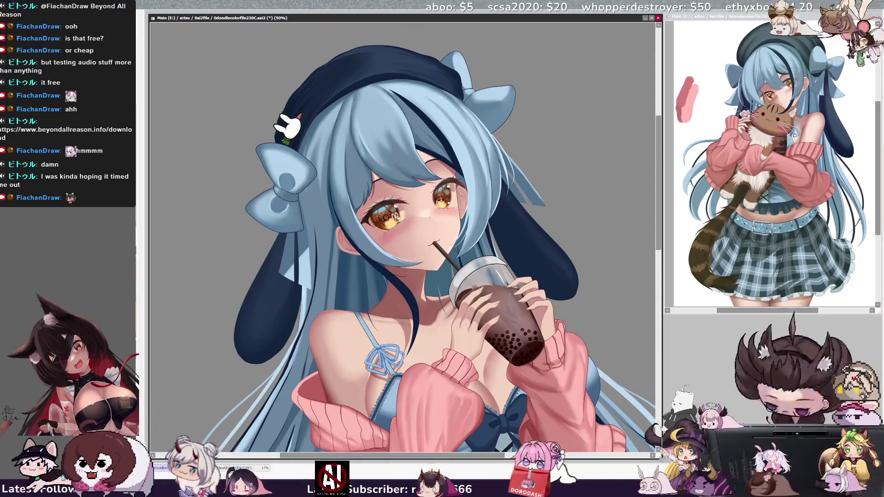
{"action": "key", "text": "Delete"}
{"action": "key", "text": "Delete"}
{"action": "key", "text": "Delete"}
{"action": "scroll", "coordinate": [273, 88], "scroll_direction": "up", "scroll_amount": 2}
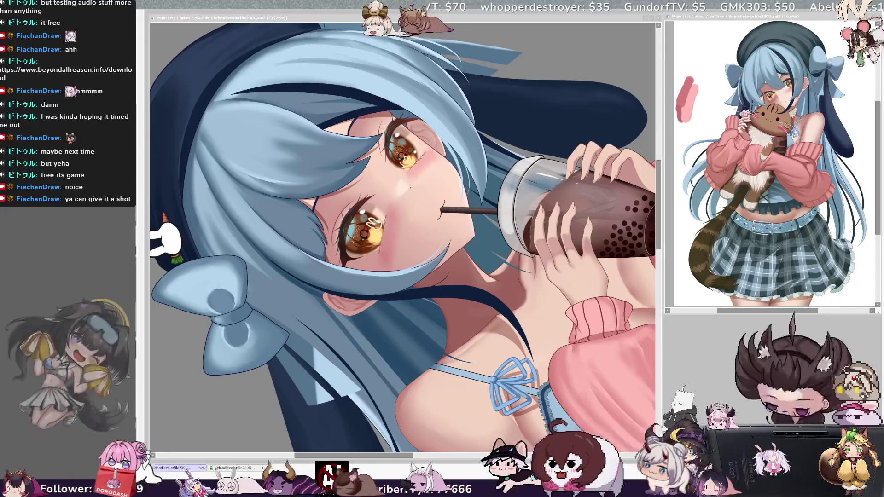
Shrink the brush from 26 to a small eye-detailing size, pick Layer19, and reset the view rotation.
{"action": "key", "text": "alt+Tab"}
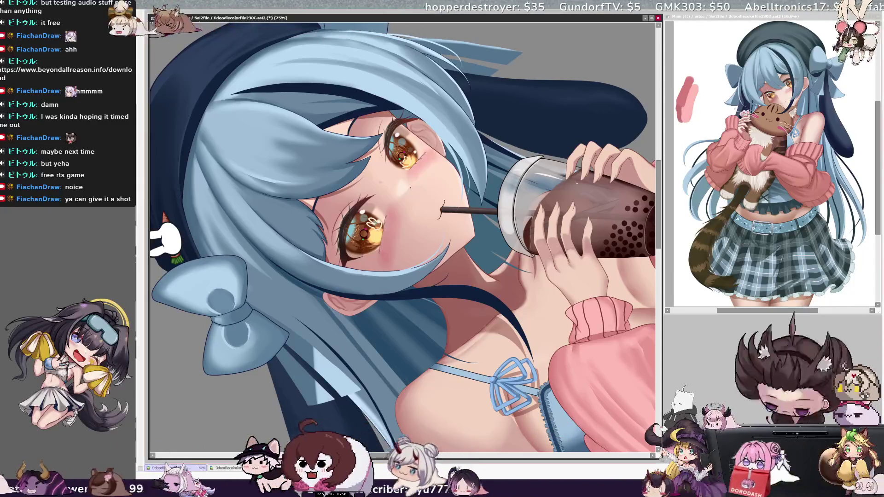
{"action": "key", "text": "bracketleft"}
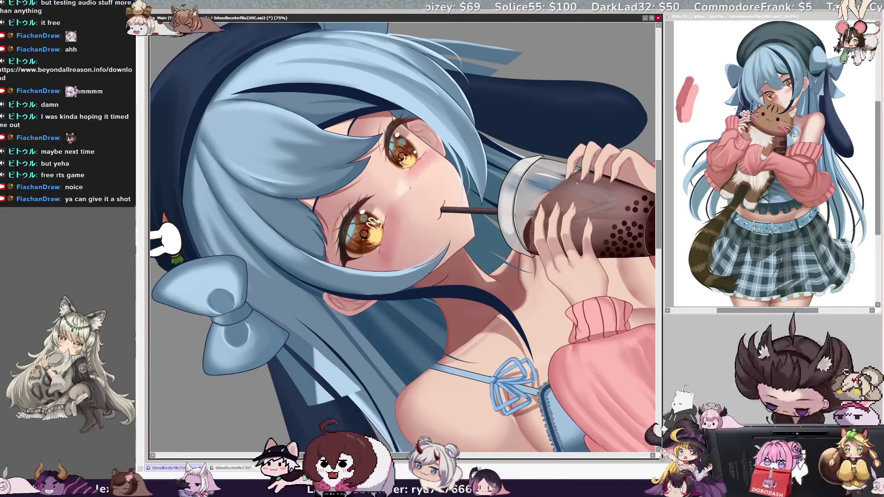
{"action": "key", "text": "bracketright"}
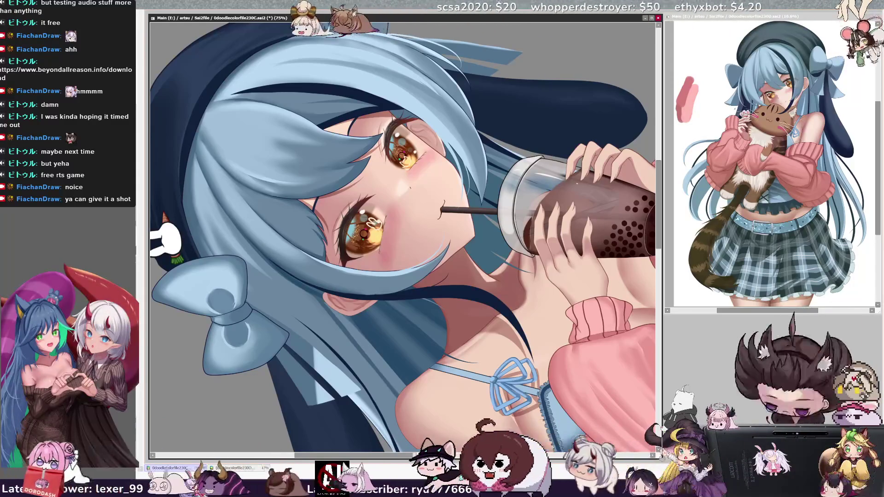
{"action": "key", "text": "bracketleft"}
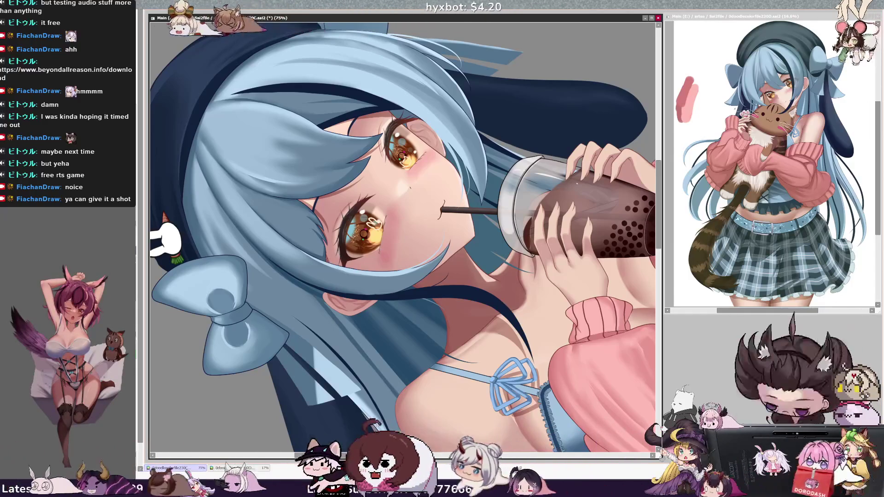
{"action": "left_click", "coordinate": [340, 225], "text": "ctrl+shift"}
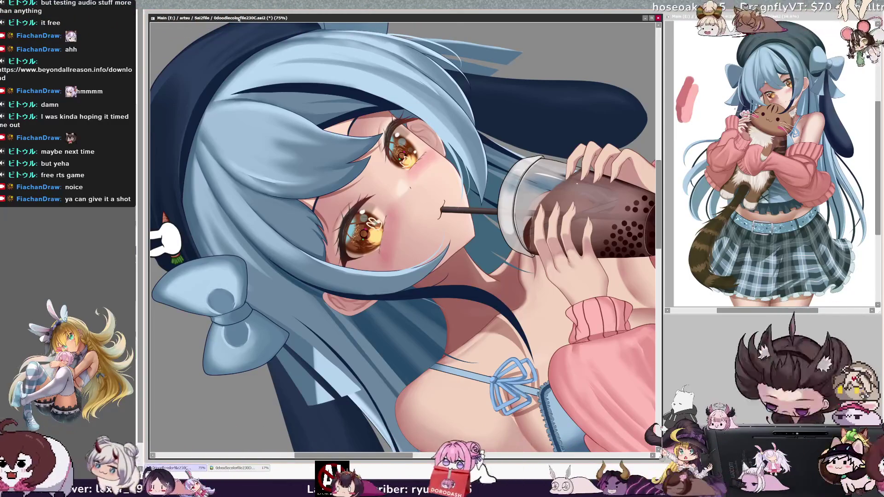
{"action": "key", "text": "Home"}
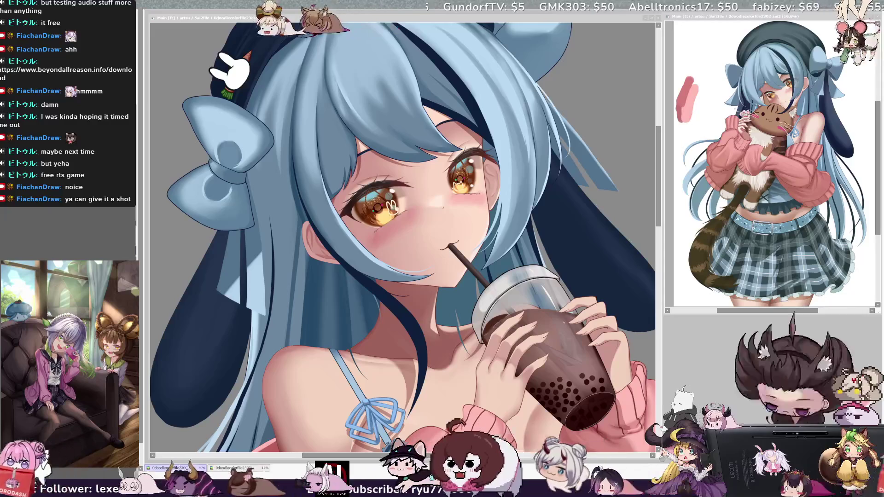
Check the face mirrored, restore the normal view, and zoom out to 33.3% to show beret to waist.
{"action": "left_click", "coordinate": [485, 468]}
{"action": "key", "text": "h"}
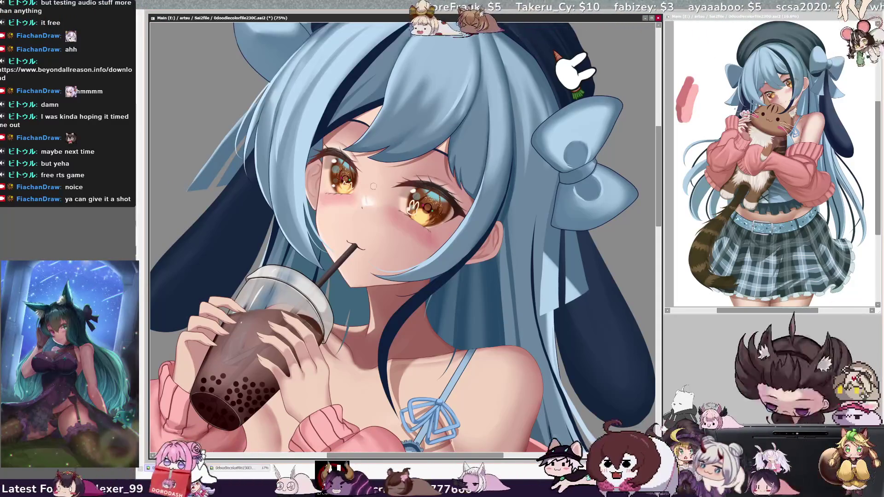
{"action": "key", "text": "Insert"}
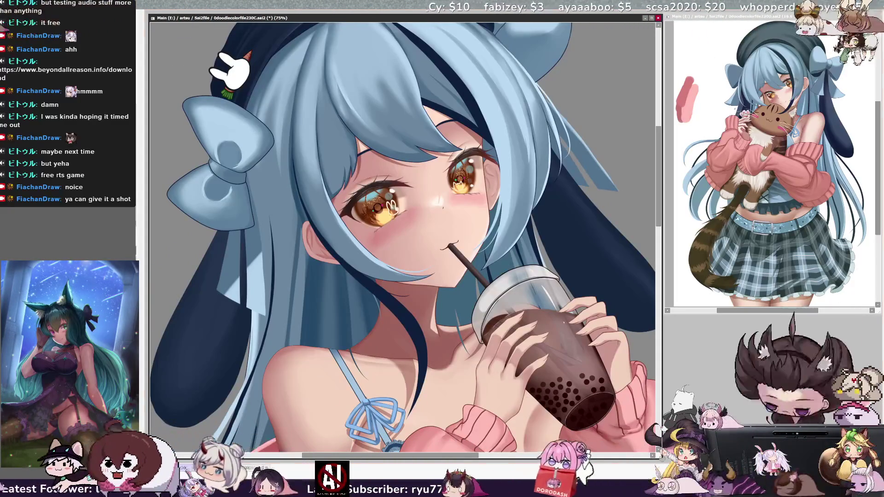
{"action": "left_click_drag", "start_coordinate": [437, 198], "coordinate": [436, 199]}
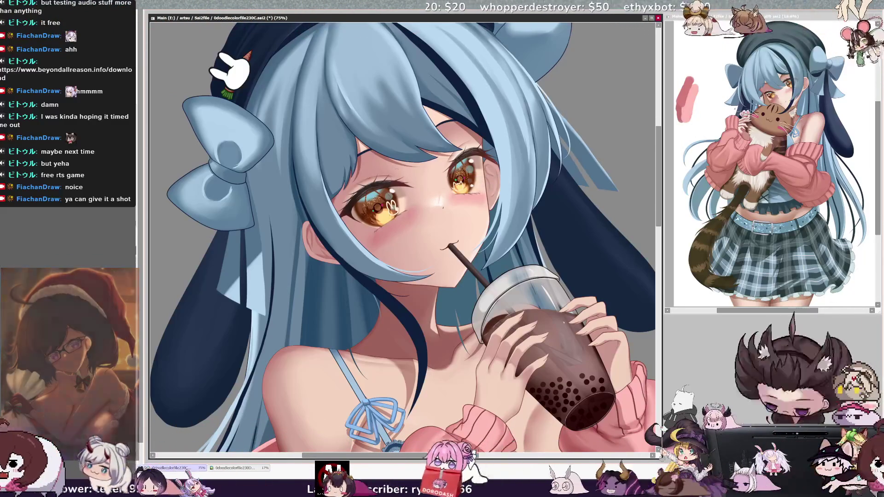
{"action": "key", "text": "ctrl+minus"}
{"action": "key", "text": "ctrl+minus"}
{"action": "key", "text": "ctrl+minus"}
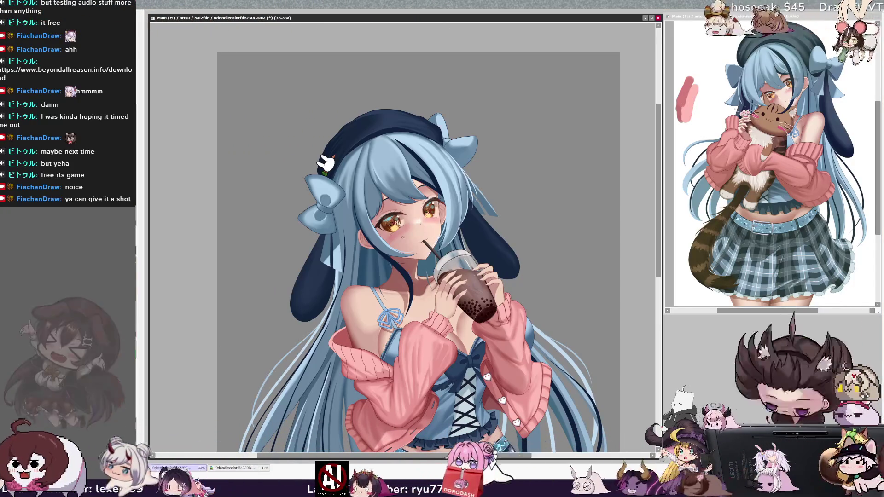
{"action": "key", "text": "bracketleft"}
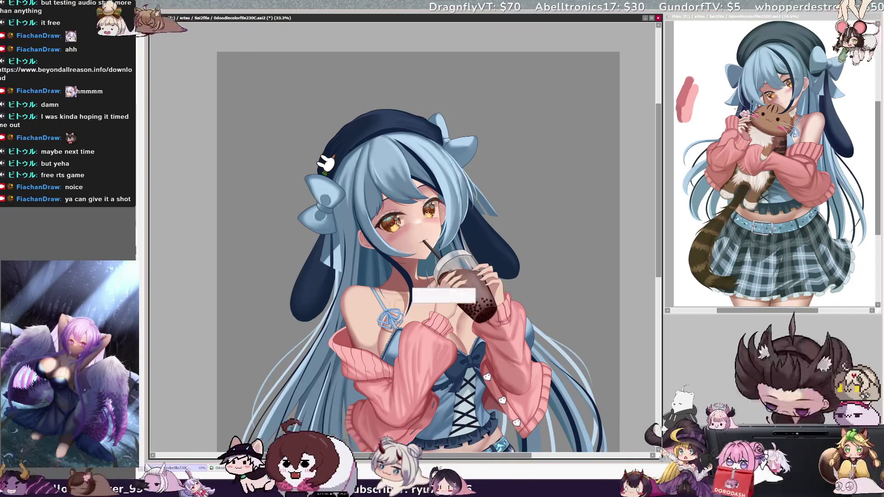
{"action": "key", "text": "bracketleft"}
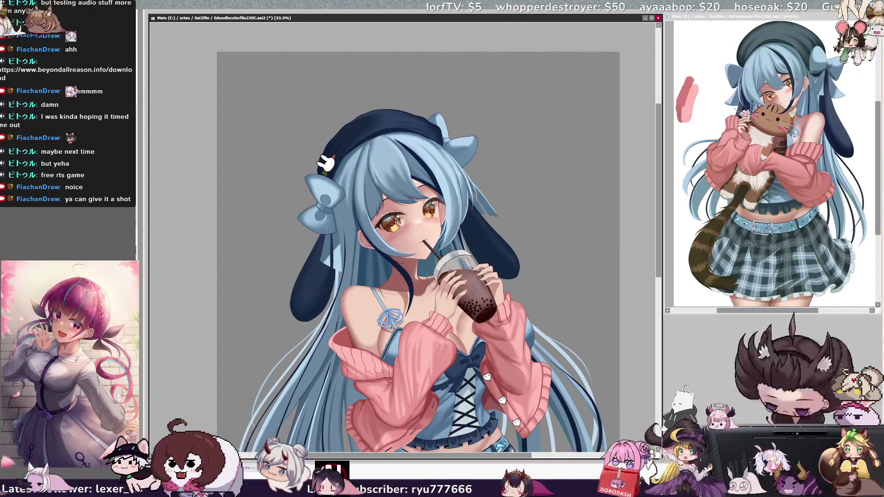
{"action": "key", "text": "bracketright"}
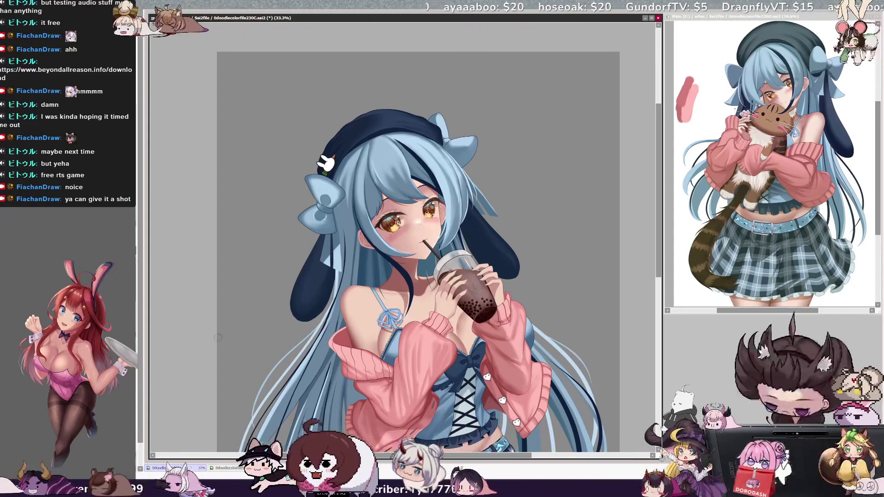
{"action": "key", "text": "bracketleft"}
{"action": "key", "text": "bracketleft"}
{"action": "key", "text": "bracketleft"}
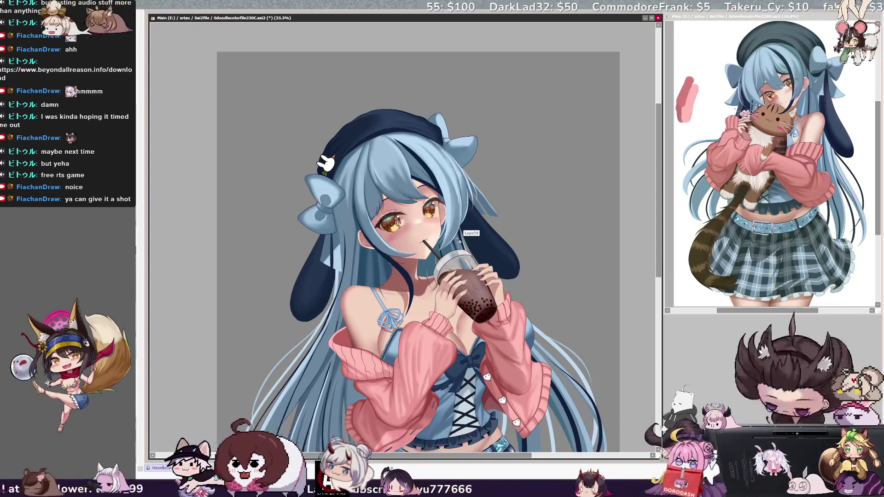
{"action": "left_click_drag", "start_coordinate": [432, 232], "coordinate": [437, 249]}
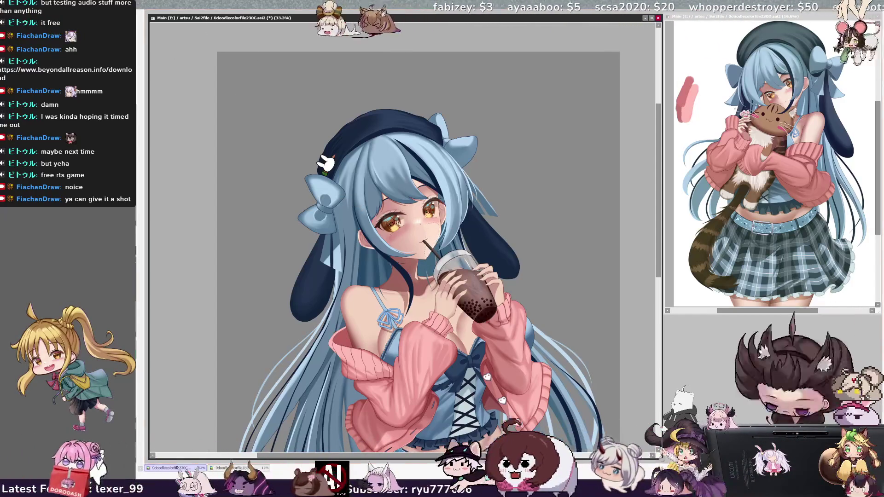
{"action": "key", "text": "bracketleft"}
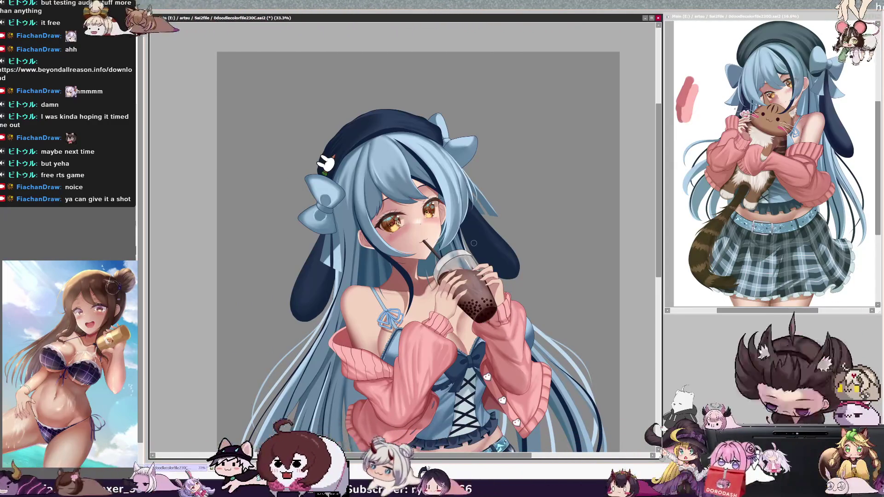
{"action": "left_click_drag", "start_coordinate": [658, 219], "coordinate": [661, 263]}
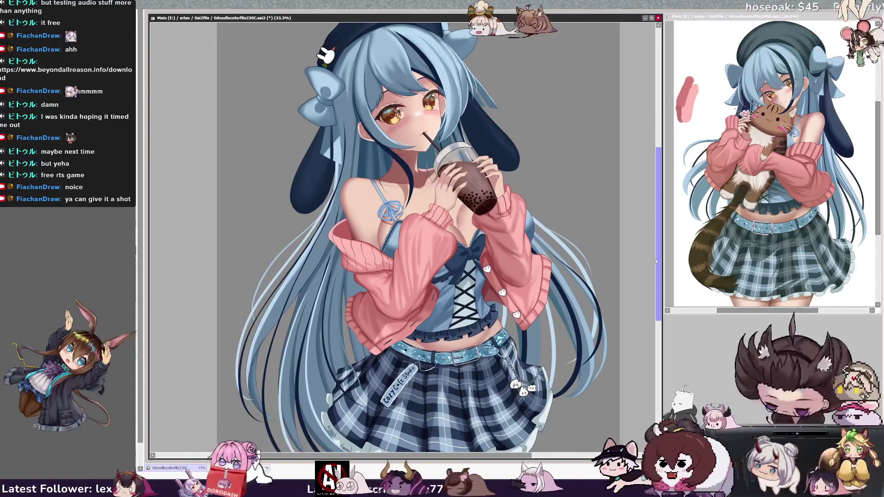
{"action": "left_click_drag", "start_coordinate": [656, 262], "coordinate": [659, 326]}
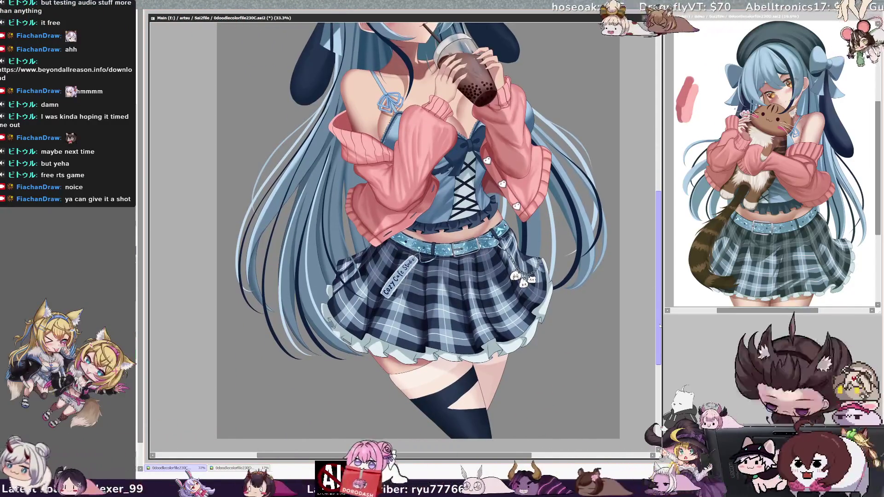
{"action": "left_click_drag", "start_coordinate": [659, 326], "coordinate": [661, 292]}
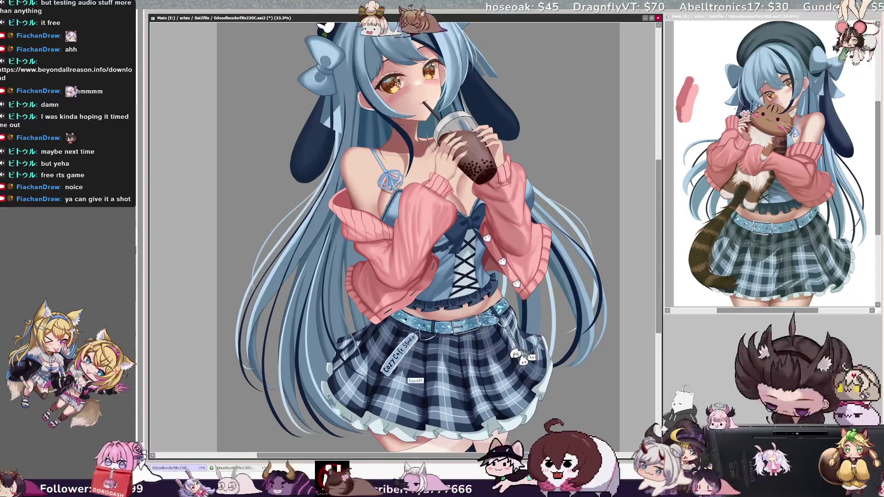
{"action": "key", "text": "Delete"}
{"action": "key", "text": "Delete"}
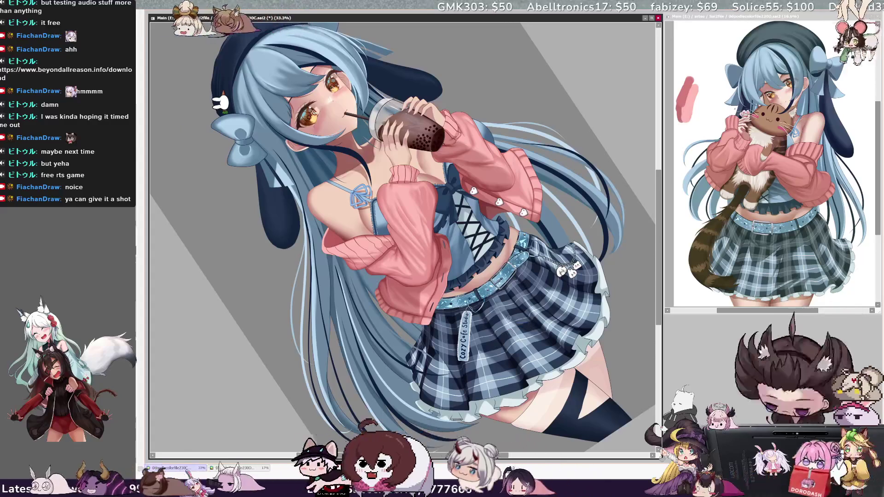
{"action": "key", "text": "Delete"}
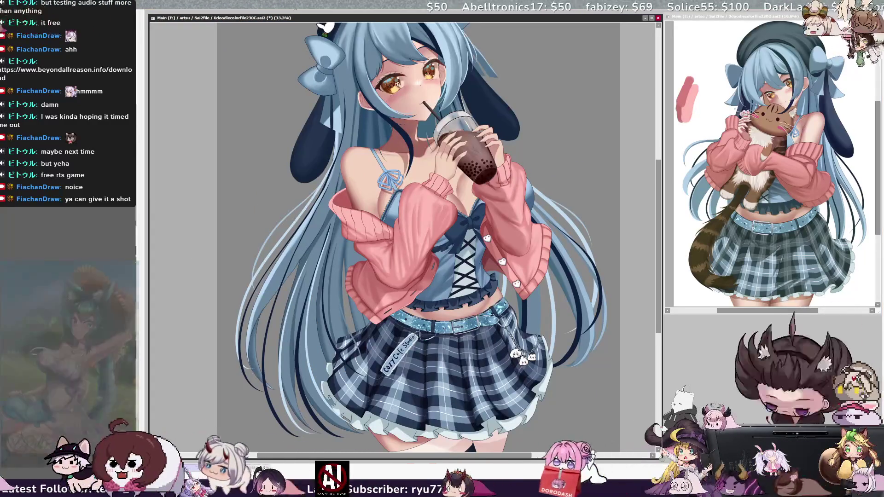
Drag the vertical scrollbar upward until the navy beret and the top canvas edge show.
{"action": "left_click_drag", "start_coordinate": [658, 306], "coordinate": [657, 290]}
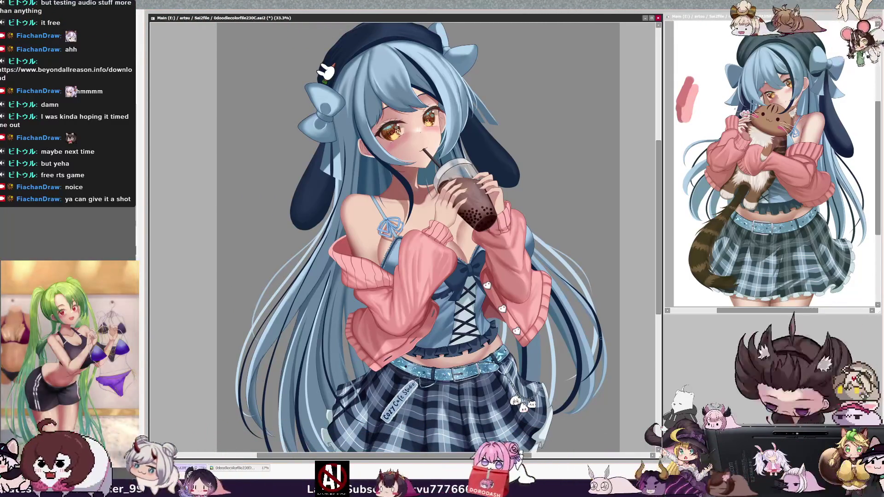
{"action": "left_click_drag", "start_coordinate": [659, 296], "coordinate": [658, 293]}
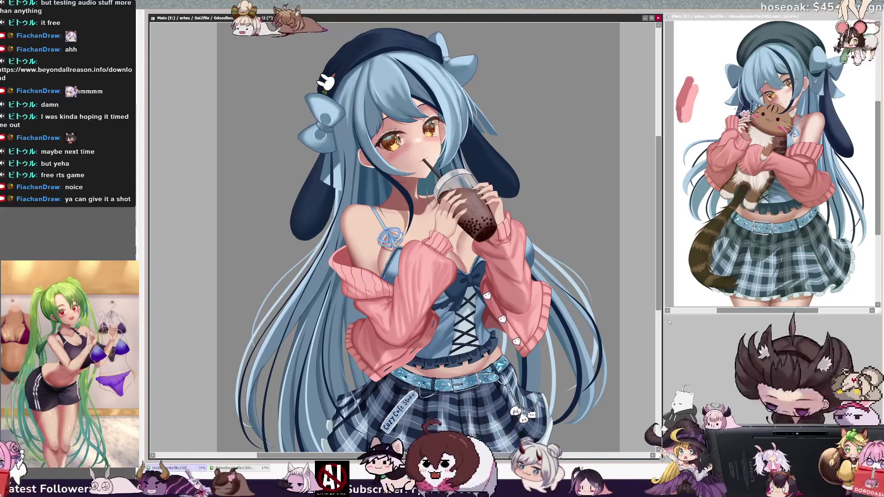
{"action": "left_click_drag", "start_coordinate": [658, 302], "coordinate": [659, 265]}
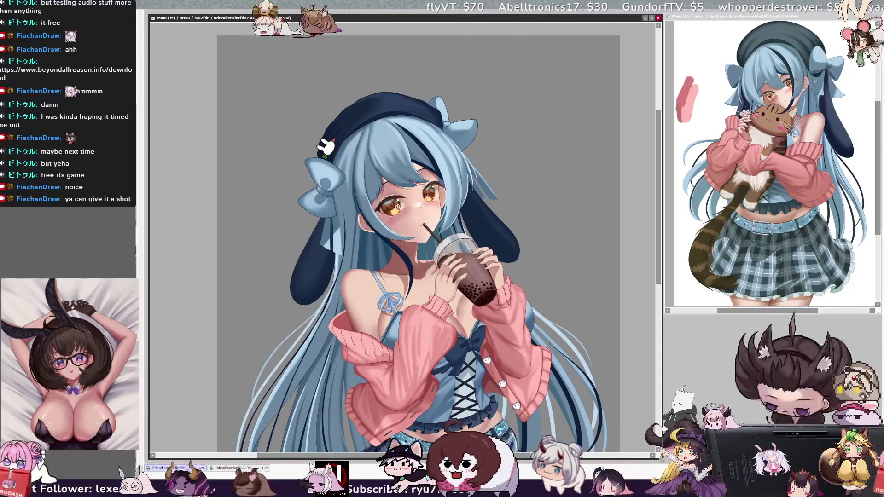
Dismiss the brush size/density popup, select the Hair layer from the artwork, and zoom to 35.3%.
{"action": "right_click", "coordinate": [348, 199]}
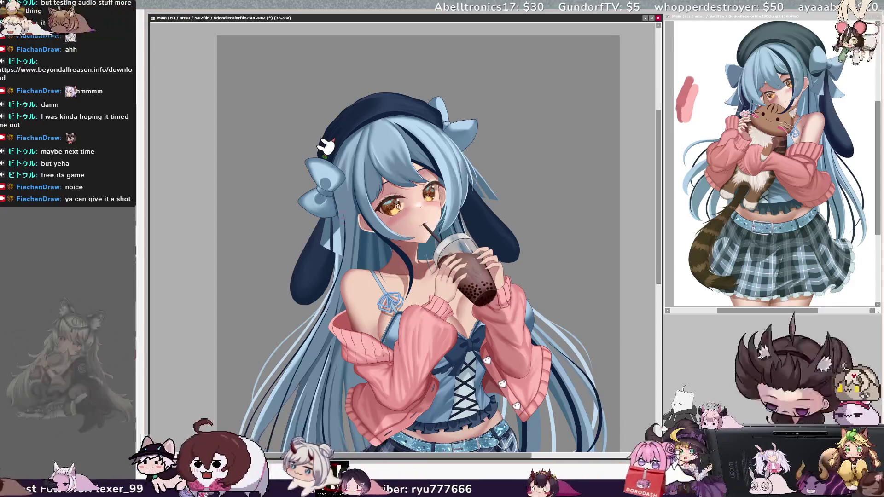
{"action": "left_click", "coordinate": [341, 191], "text": "ctrl+shift"}
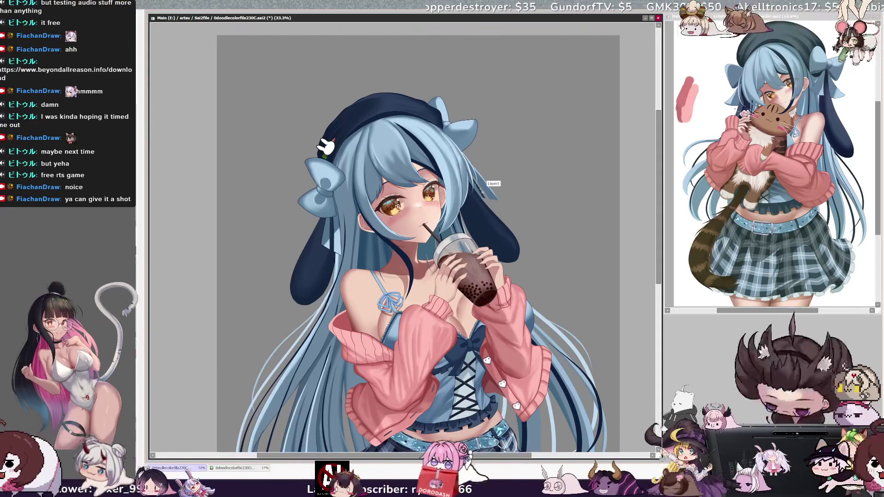
{"action": "scroll", "coordinate": [414, 231], "scroll_direction": "down", "scroll_amount": 1}
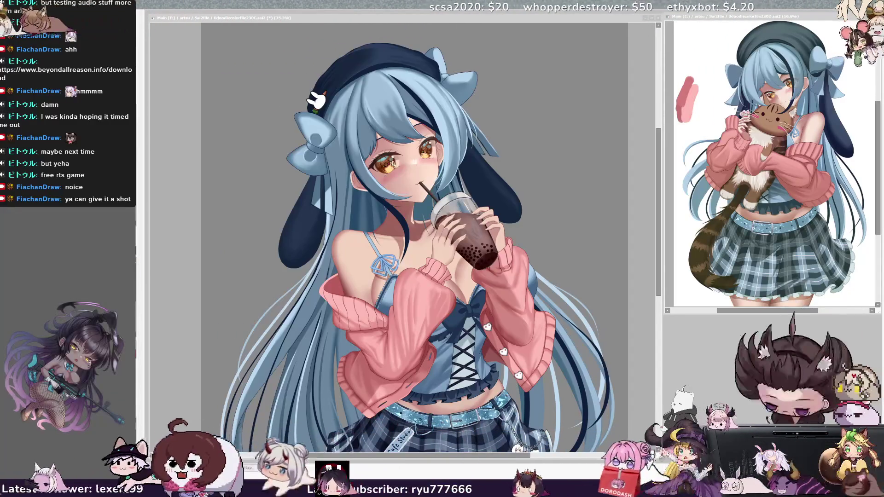
{"action": "left_click", "coordinate": [645, 252]}
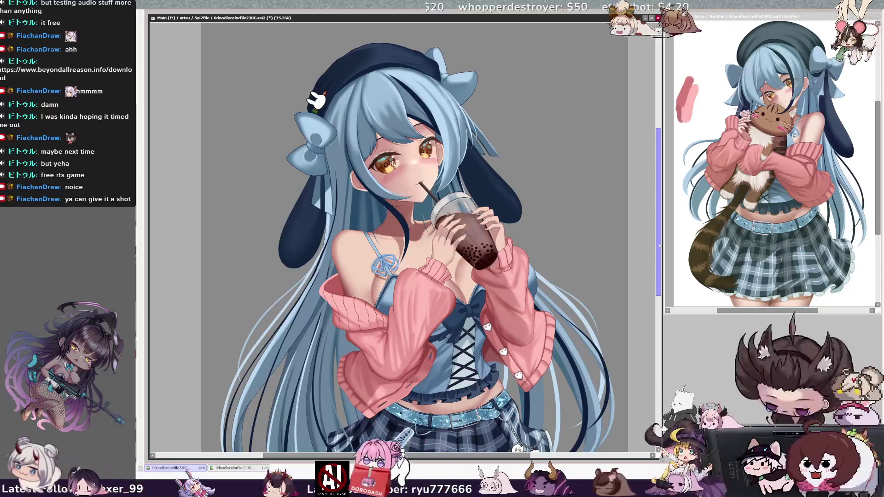
Check the reference picture window, then return to the drawing.
{"action": "mouse_move", "coordinate": [658, 242]}
{"action": "left_mouse_down"}
{"action": "mouse_move", "coordinate": [657, 253]}
{"action": "mouse_move", "coordinate": [658, 243]}
{"action": "left_mouse_up"}
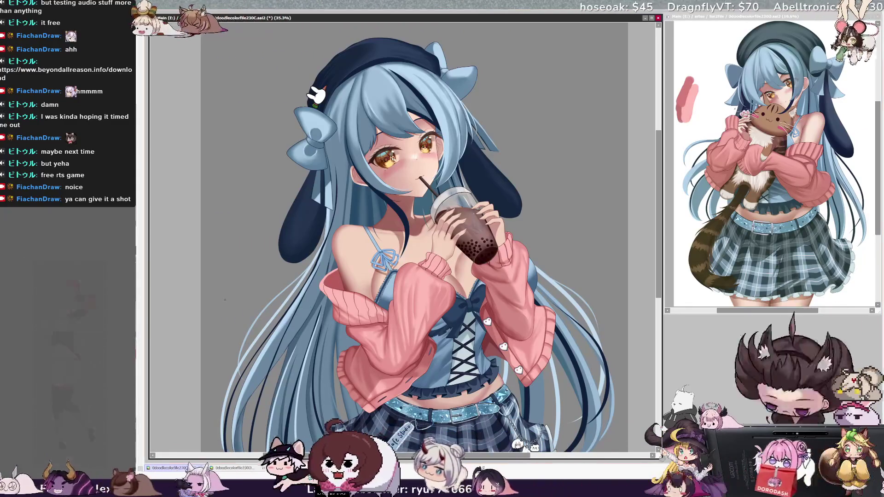
{"action": "scroll", "coordinate": [658, 252], "scroll_direction": "up", "scroll_amount": 2}
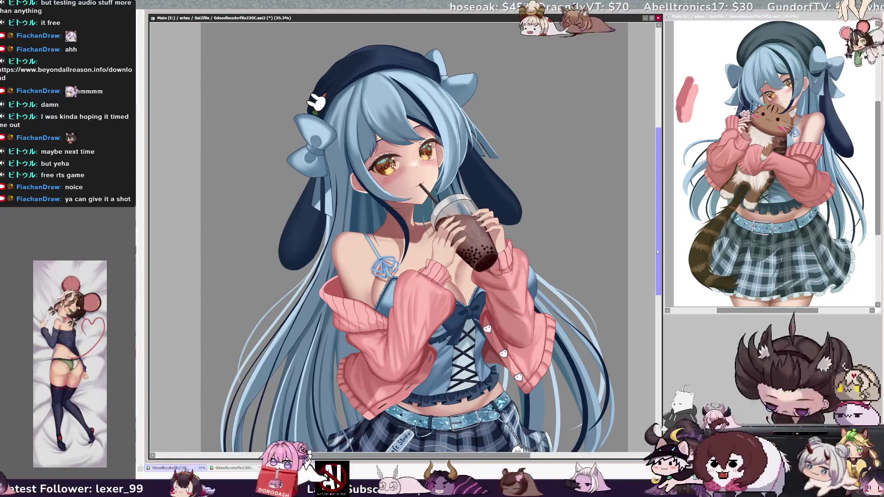
{"action": "key", "text": "alt+Tab"}
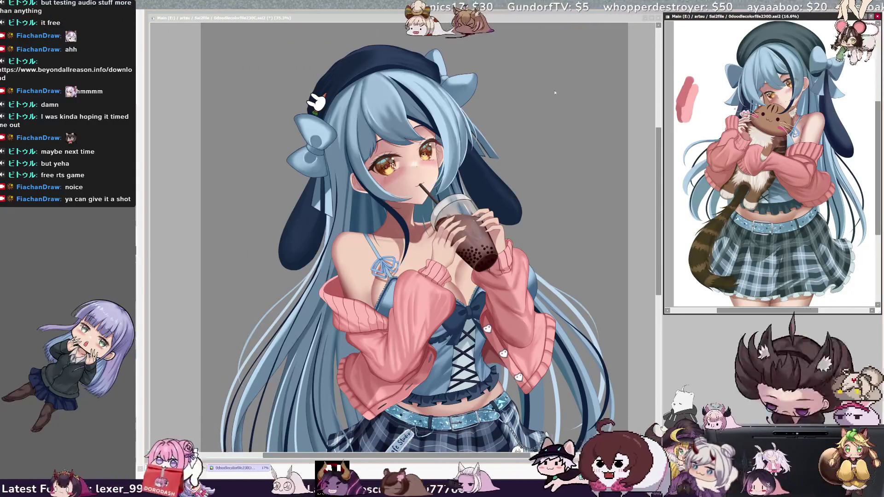
{"action": "key", "text": "alt+Tab"}
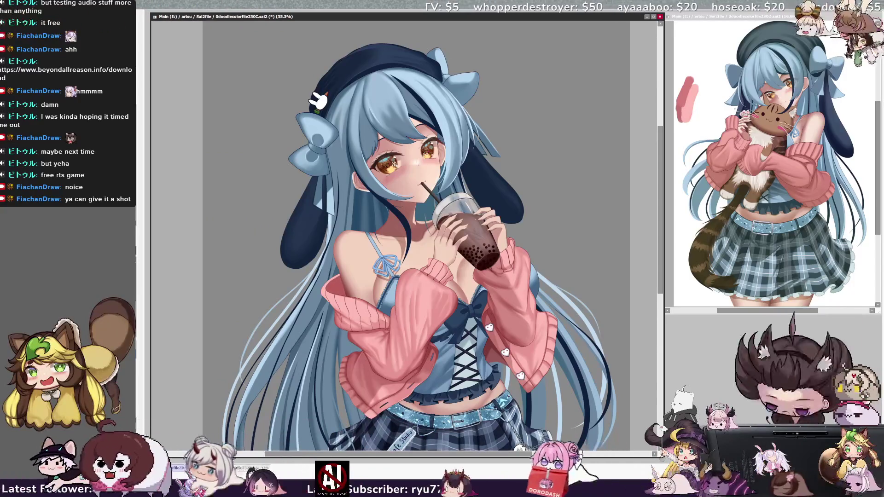
Flip between darker-blue and lighter hair colouring, keep the lighter version, and zoom out to 25%.
{"action": "key", "text": "ctrl+z"}
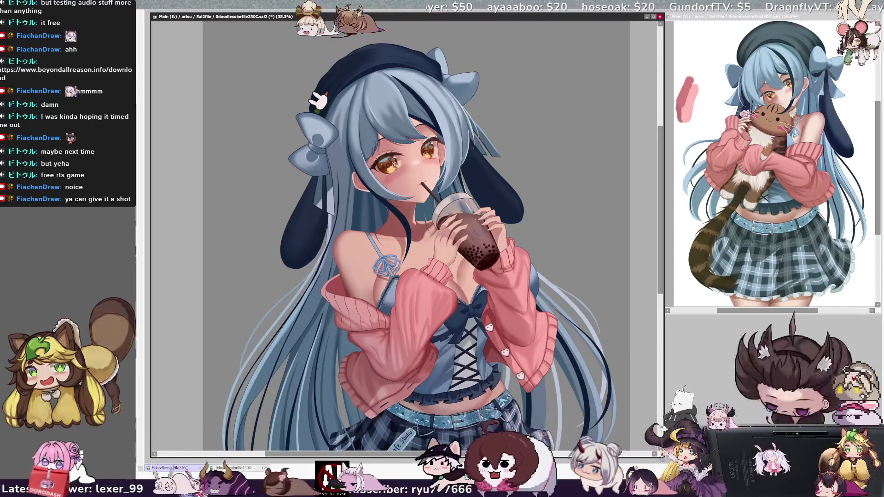
{"action": "key", "text": "ctrl+y"}
{"action": "key", "text": "ctrl+z"}
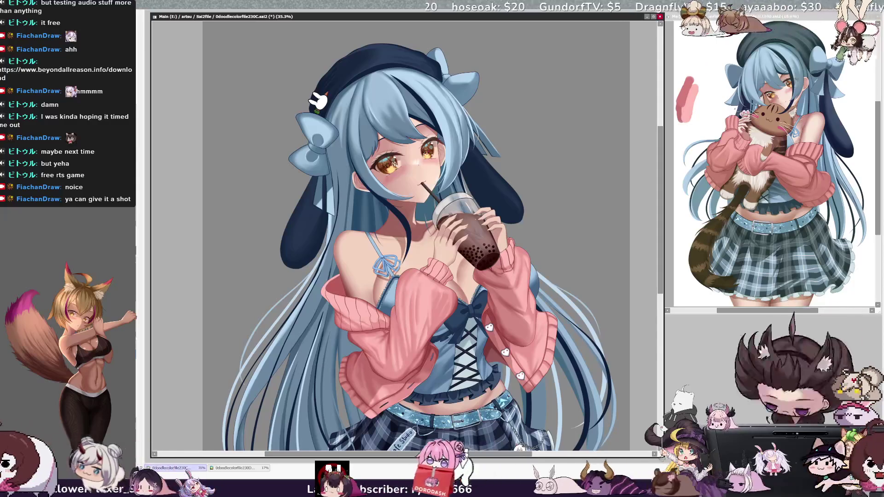
{"action": "key", "text": "ctrl+y"}
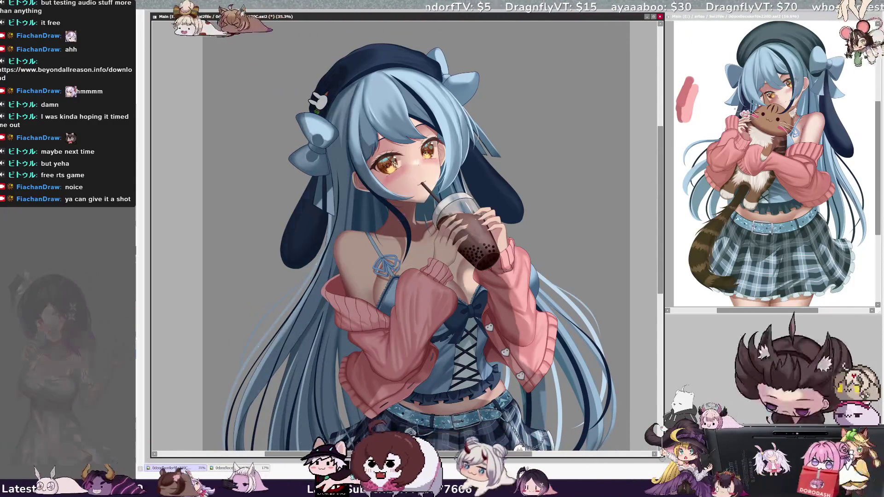
{"action": "key", "text": "ctrl+y"}
{"action": "key", "text": "ctrl+z"}
{"action": "key", "text": "ctrl+y"}
{"action": "key", "text": "ctrl+z"}
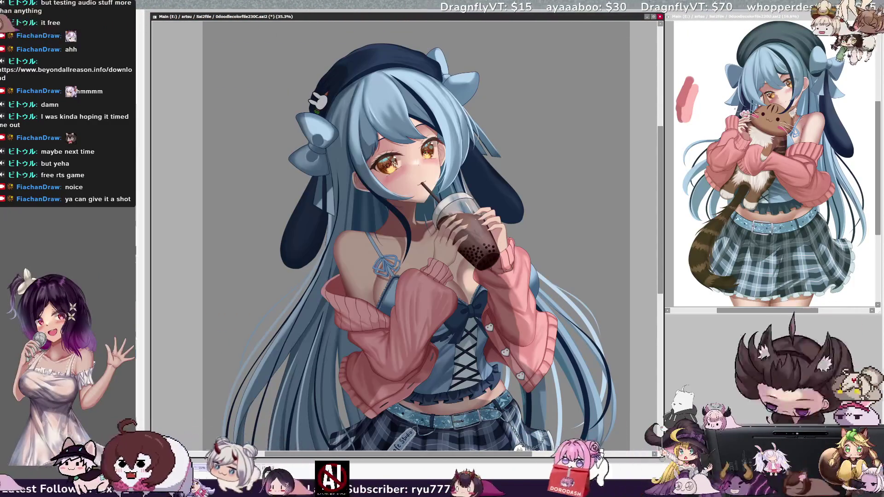
{"action": "key", "text": "ctrl+y"}
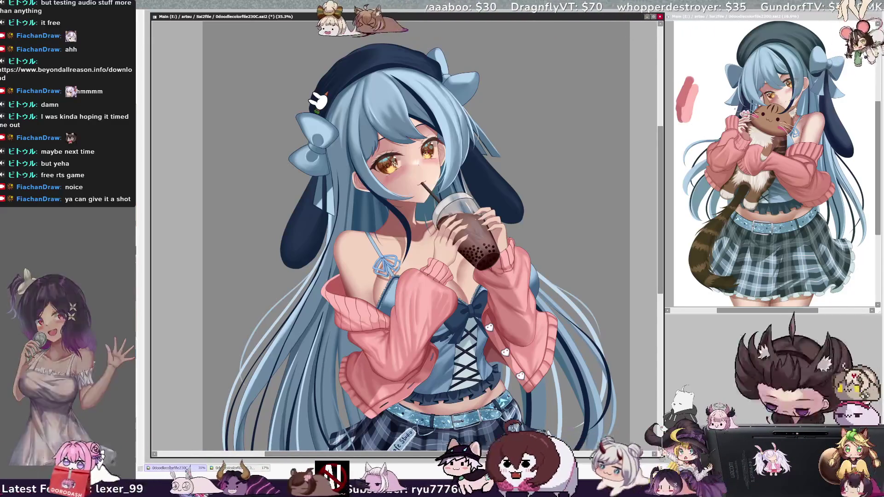
{"action": "key", "text": "ctrl+minus"}
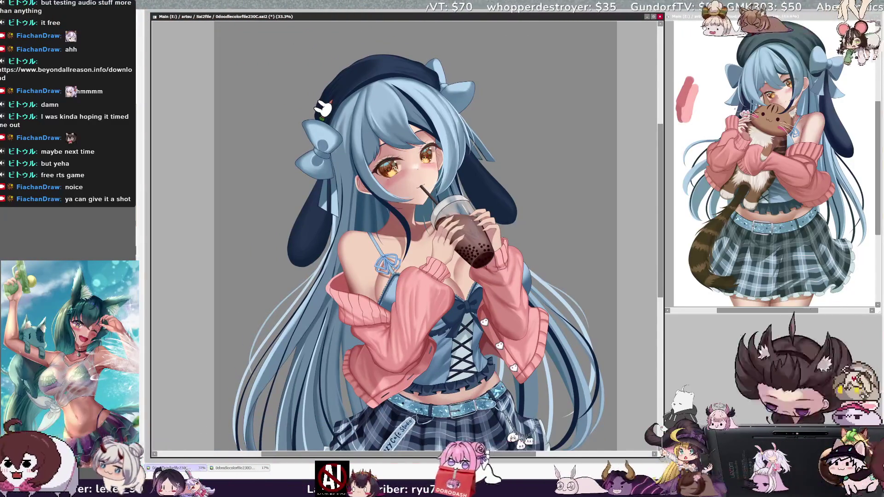
{"action": "key", "text": "ctrl+minus"}
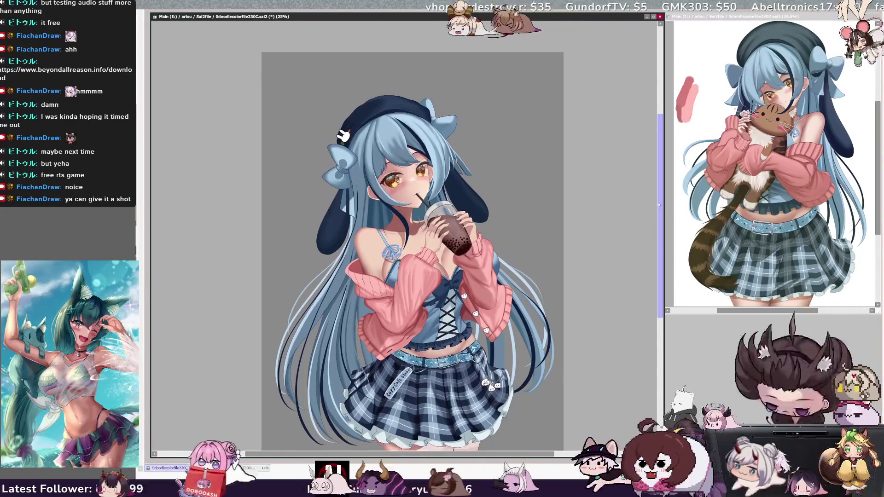
Add a thin dark stroke near the lower hair and enlarge the brush.
{"action": "scroll", "coordinate": [626, 188], "scroll_direction": "down", "scroll_amount": 3}
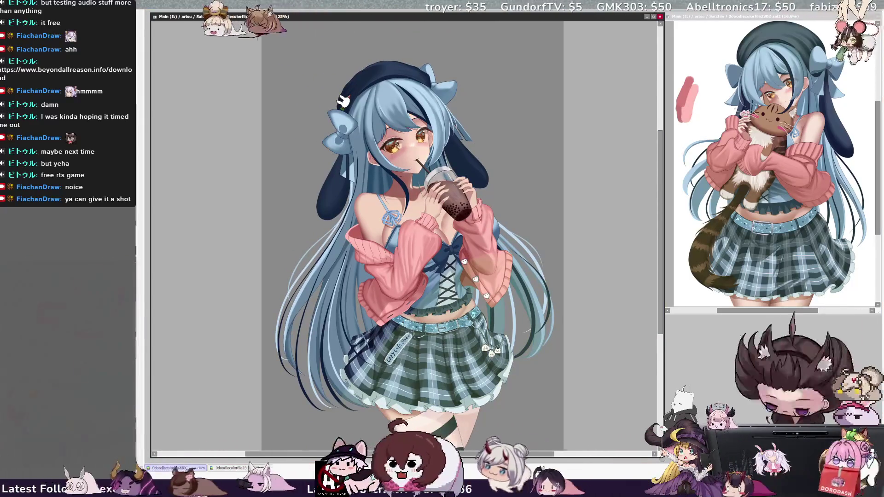
{"action": "left_click_drag", "start_coordinate": [324, 406], "coordinate": [343, 443]}
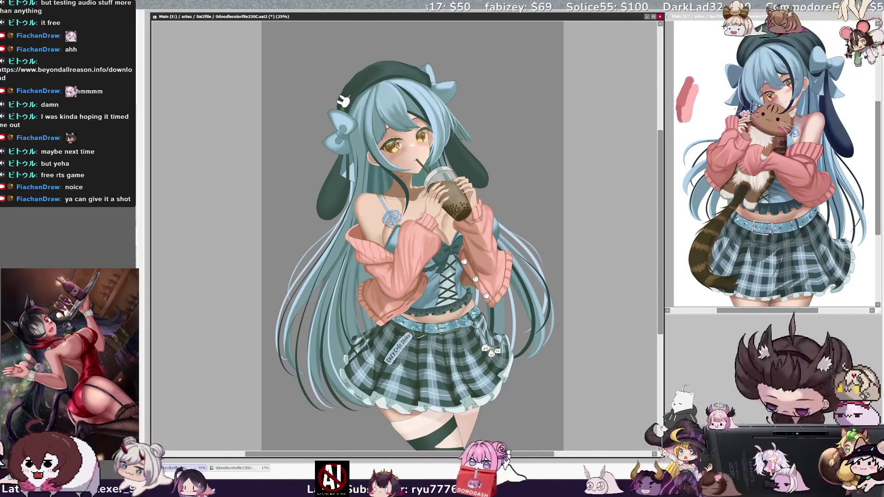
{"action": "left_click_drag", "start_coordinate": [340, 99], "coordinate": [342, 101]}
Step back through the colour shifts until the beret is dark green and the hair and skirt are muted.
{"action": "key", "text": "ctrl+z"}
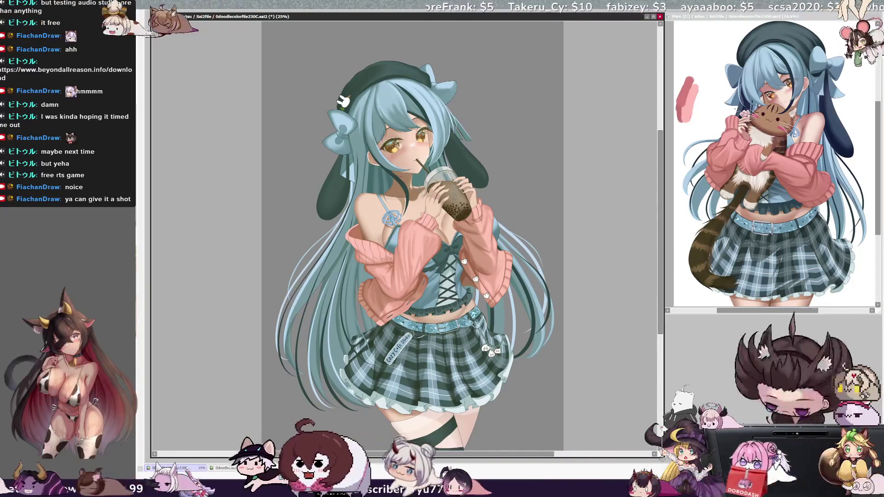
{"action": "key", "text": "ctrl+minus"}
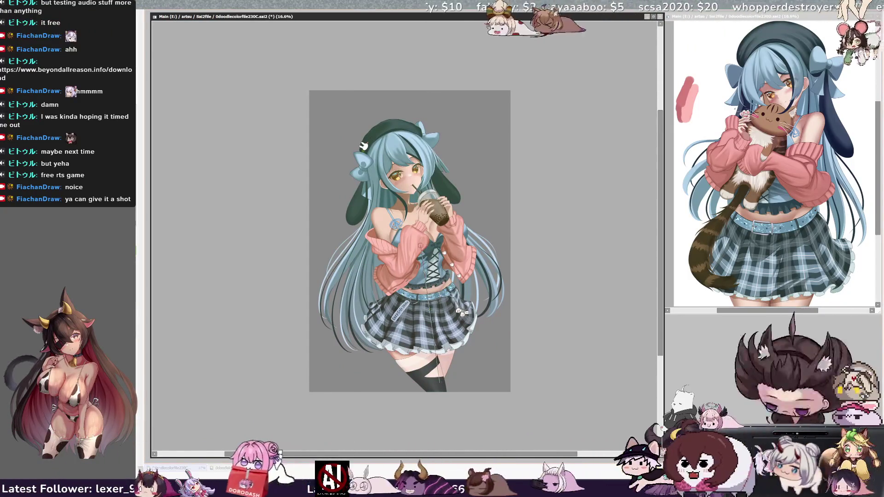
{"action": "key", "text": "ctrl+z"}
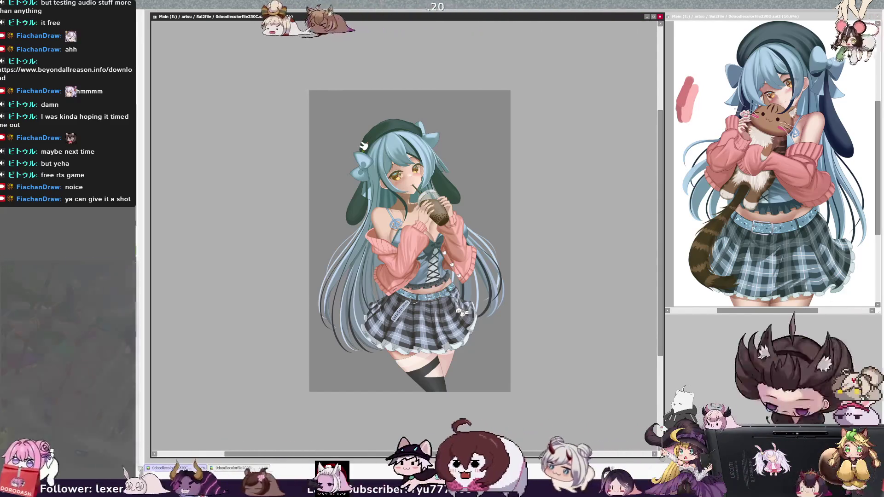
{"action": "key", "text": "ctrl+plus"}
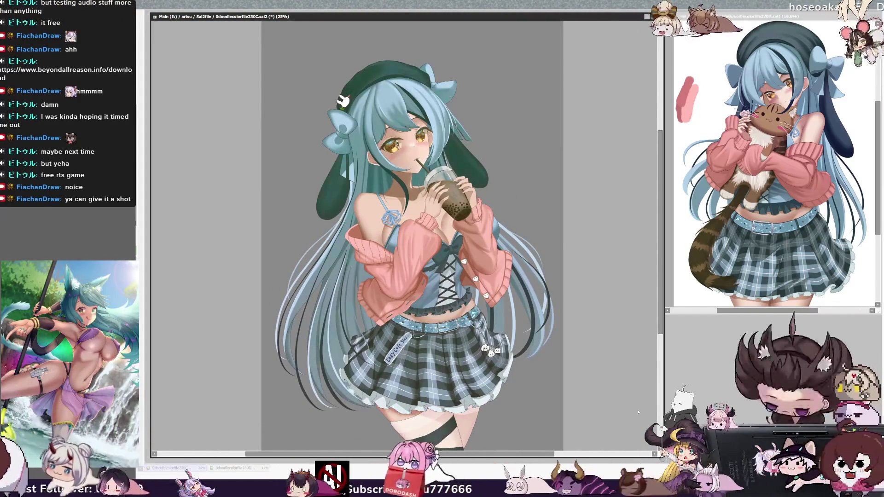
{"action": "key", "text": "ctrl+z"}
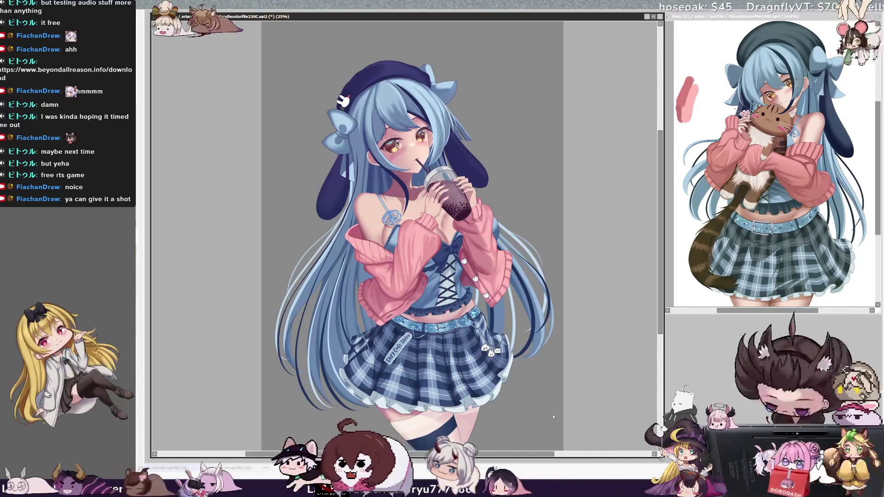
{"action": "key", "text": "ctrl+y"}
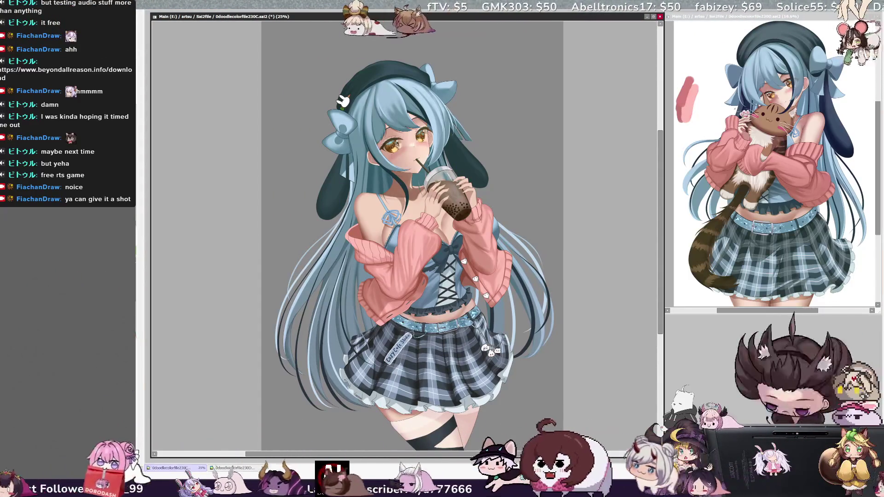
Reapply the colour adjustment for a navy beret and darker, higher-contrast skirt and top shading.
{"action": "left_click_drag", "start_coordinate": [661, 277], "coordinate": [660, 286]}
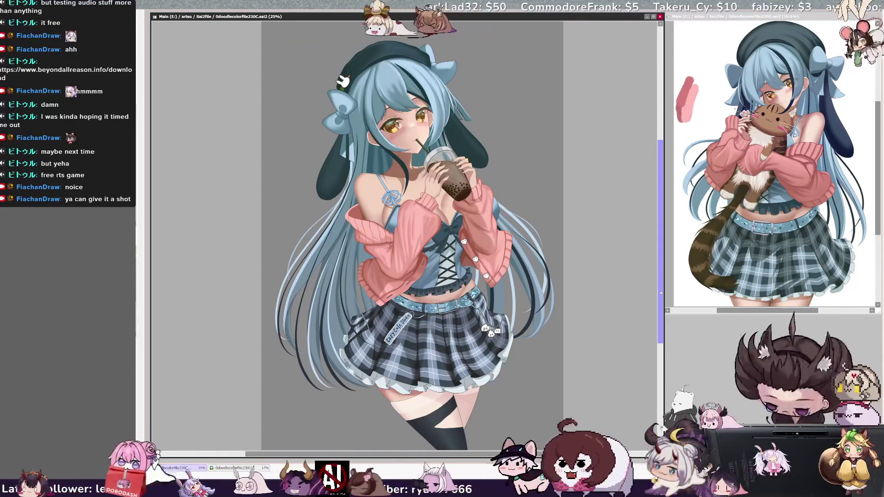
{"action": "scroll", "coordinate": [541, 447], "scroll_direction": "right", "scroll_amount": 1}
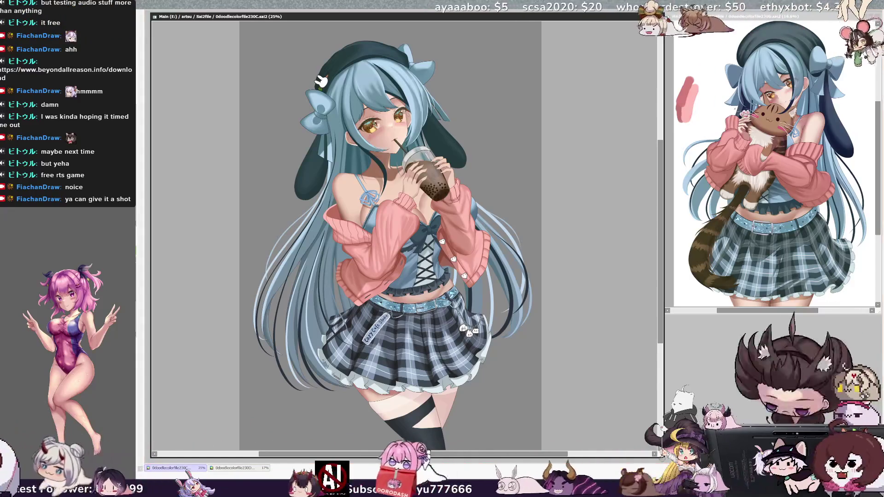
{"action": "key", "text": "ctrl+z"}
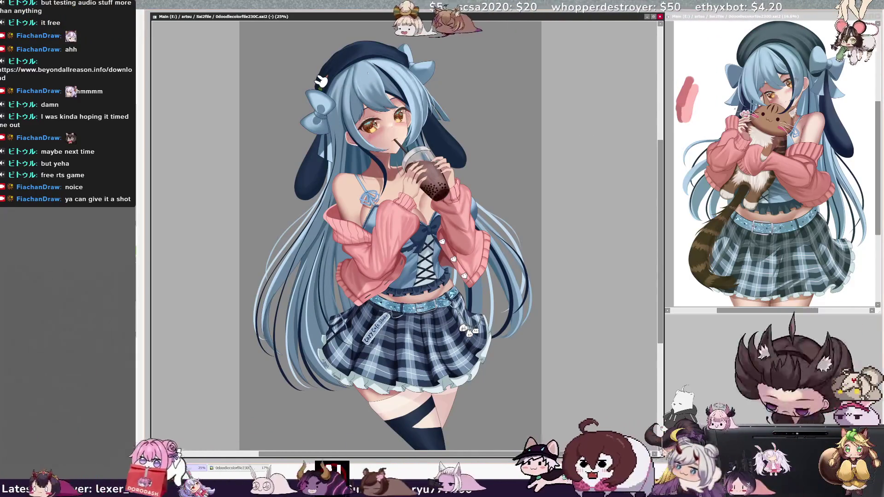
{"action": "left_click", "coordinate": [364, 78]}
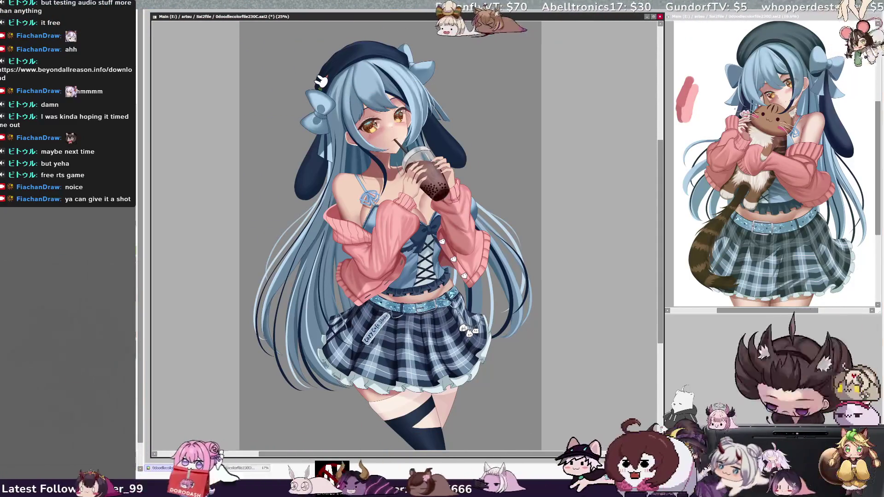
{"action": "key", "text": "ctrl+plus"}
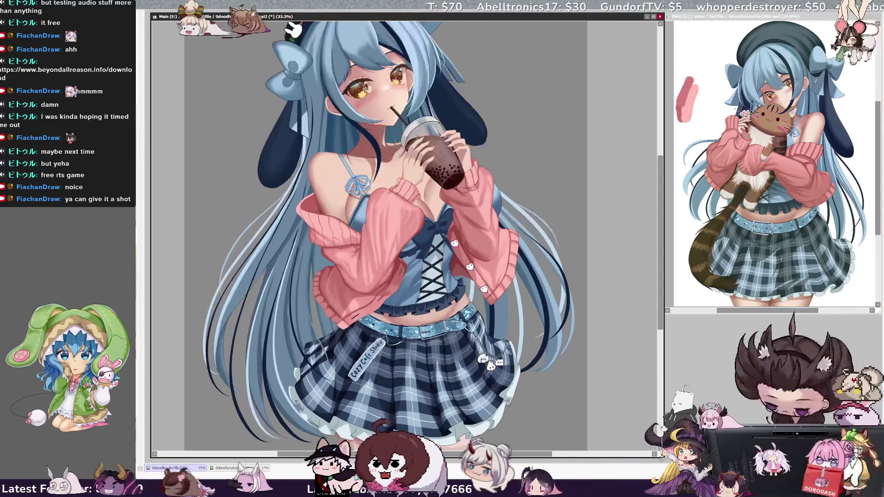
{"action": "scroll", "coordinate": [612, 193], "scroll_direction": "up", "scroll_amount": 1}
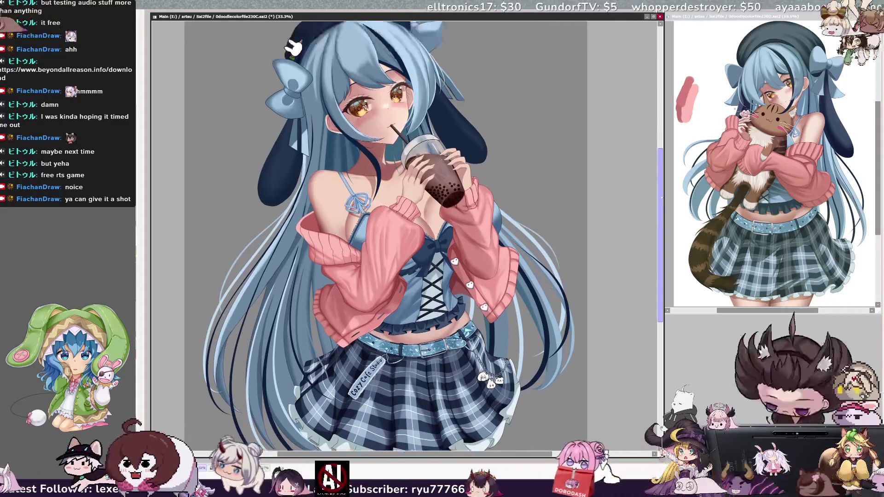
{"action": "left_click_drag", "start_coordinate": [661, 198], "coordinate": [659, 151]}
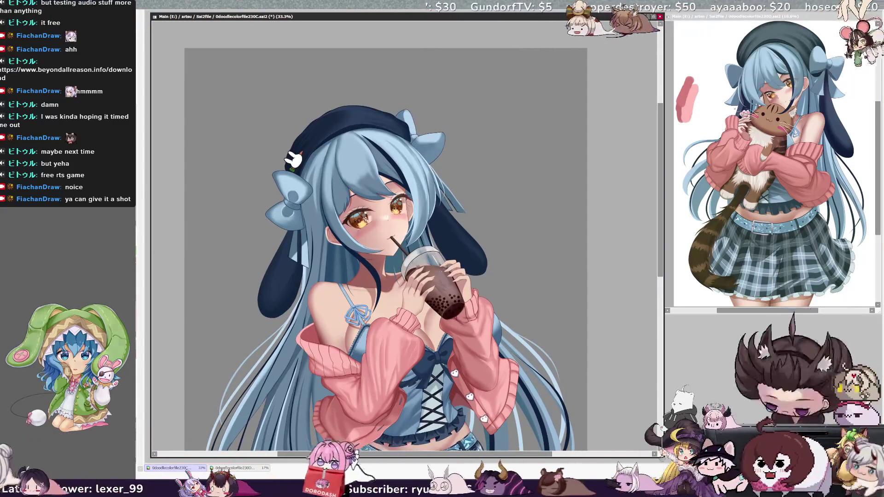
{"action": "key", "text": "Delete"}
{"action": "key", "text": "Delete"}
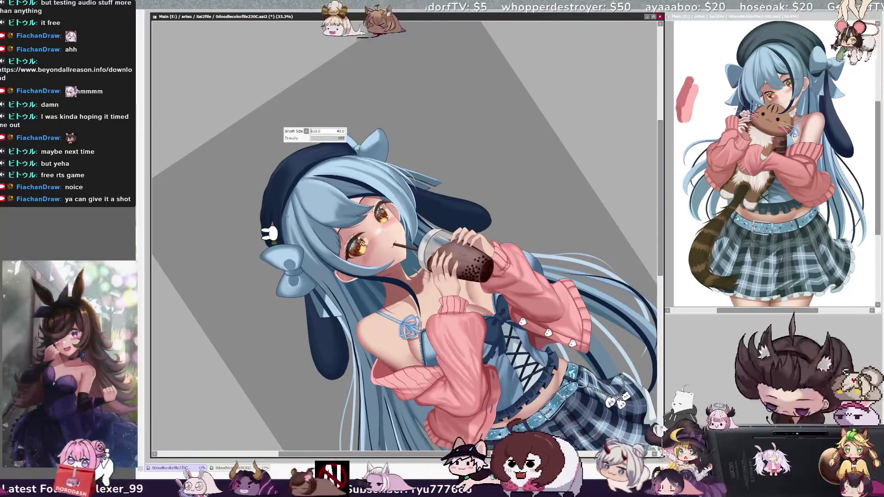
{"action": "key", "text": "bracketleft"}
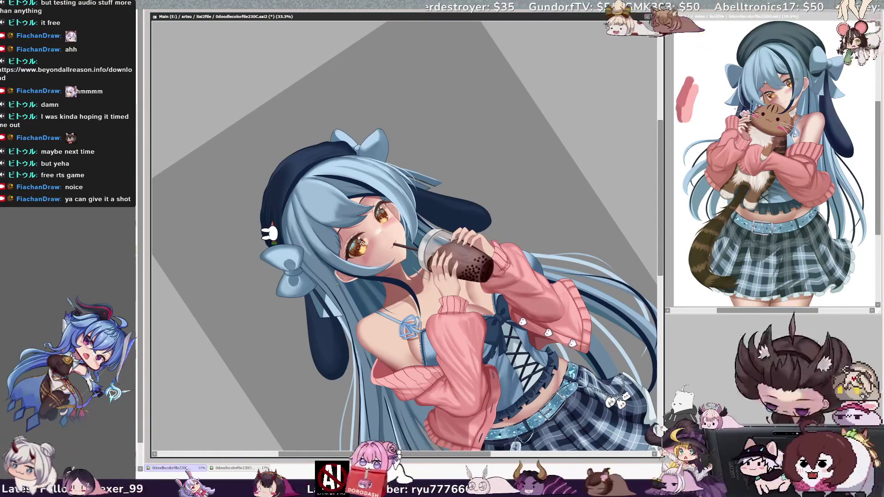
{"action": "key", "text": "bracketleft"}
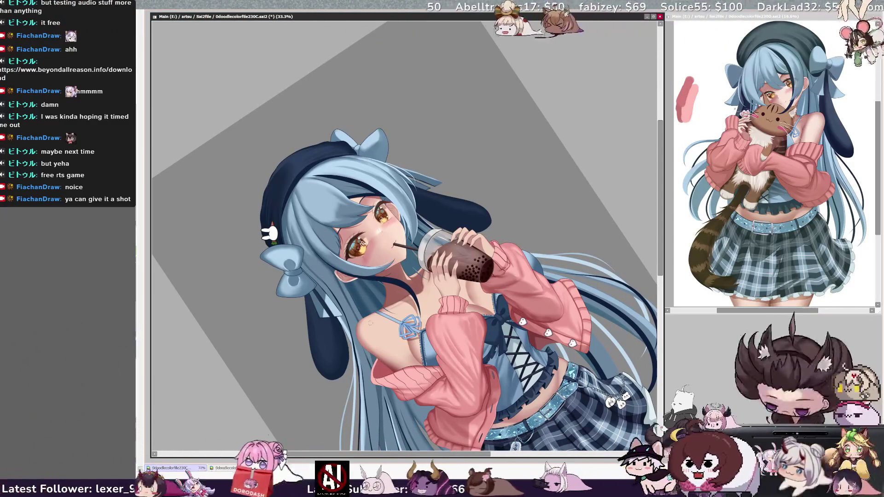
{"action": "left_click_drag", "start_coordinate": [370, 323], "coordinate": [368, 311]}
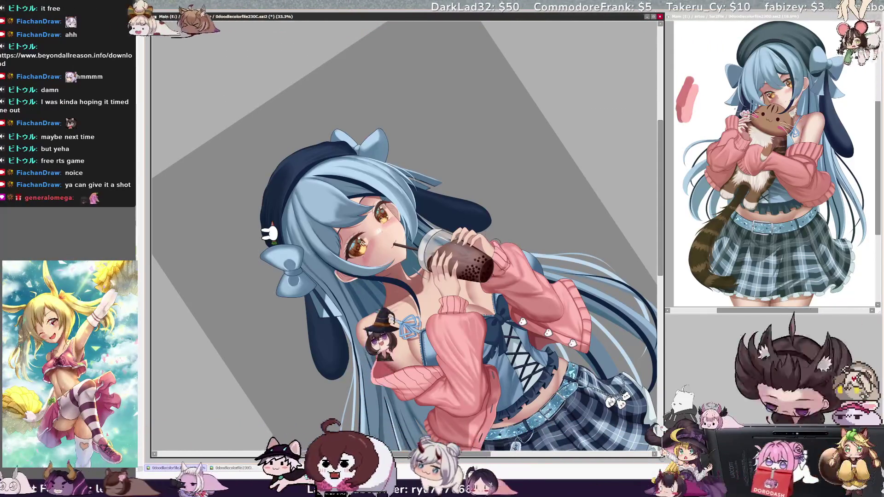
{"action": "key", "text": "Delete"}
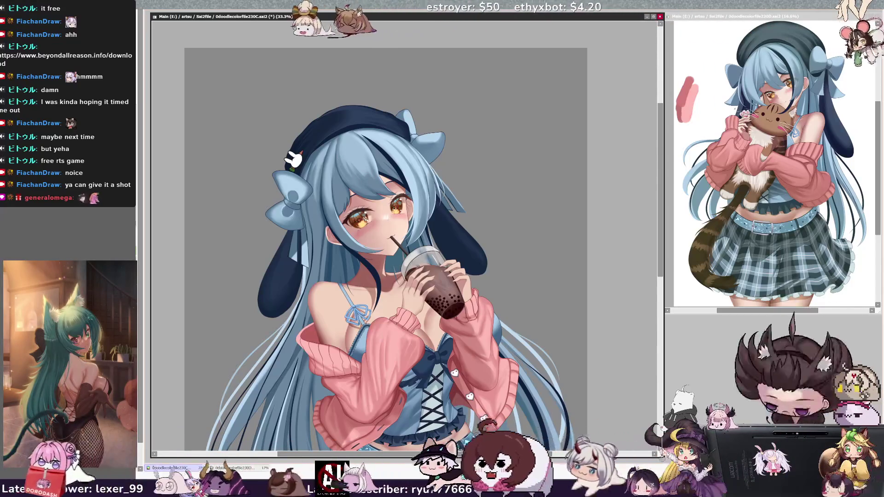
{"action": "left_click_drag", "start_coordinate": [358, 173], "coordinate": [359, 173]}
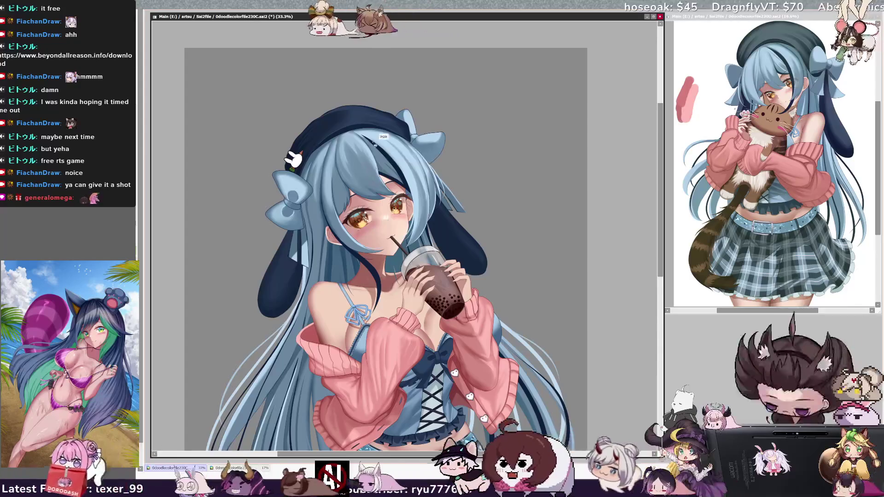
Mirror the canvas view horizontally, rotate it counterclockwise, and zoom to 50% on the face.
{"action": "key", "text": "h"}
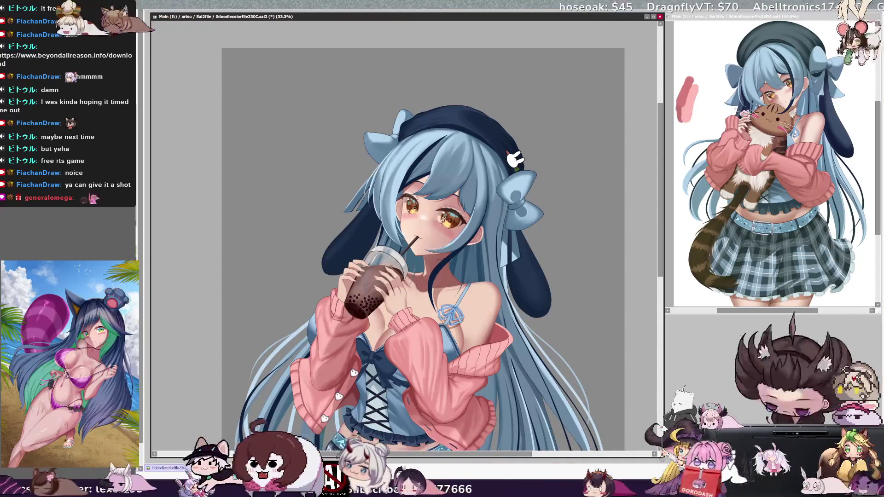
{"action": "key", "text": "Delete"}
{"action": "key", "text": "Page_Up"}
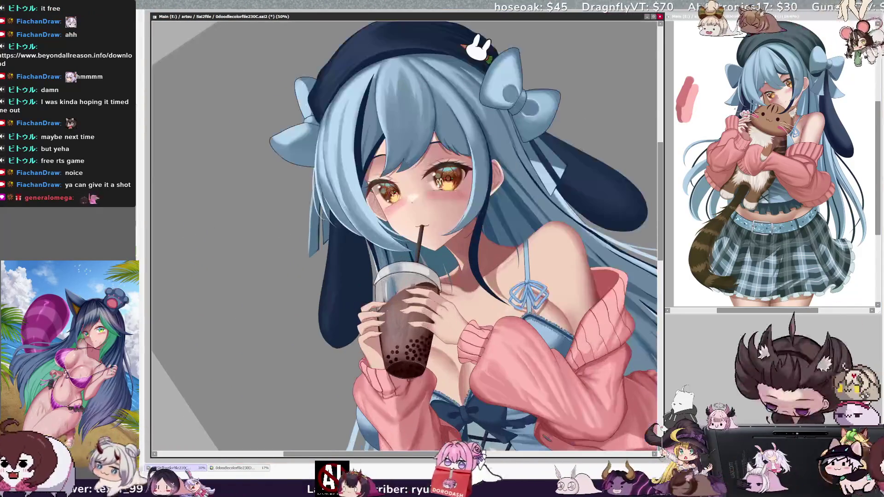
{"action": "scroll", "coordinate": [404, 235], "scroll_direction": "up", "scroll_amount": 5}
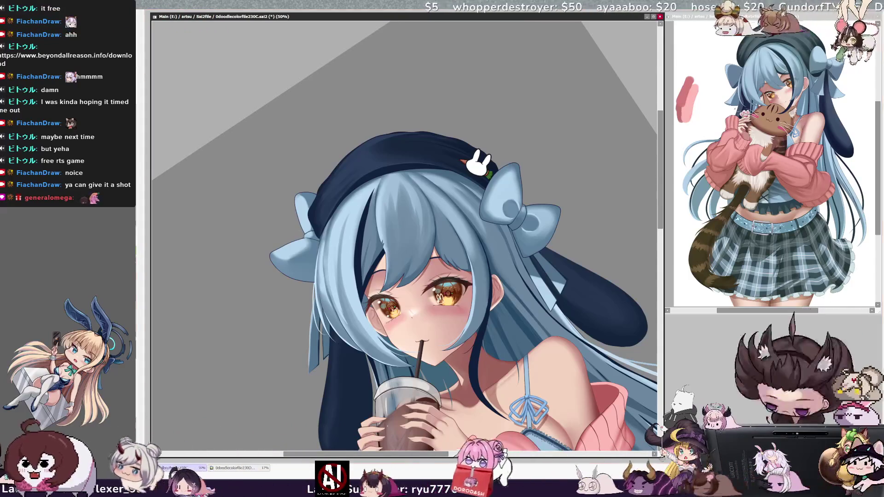
{"action": "key", "text": "bracketright"}
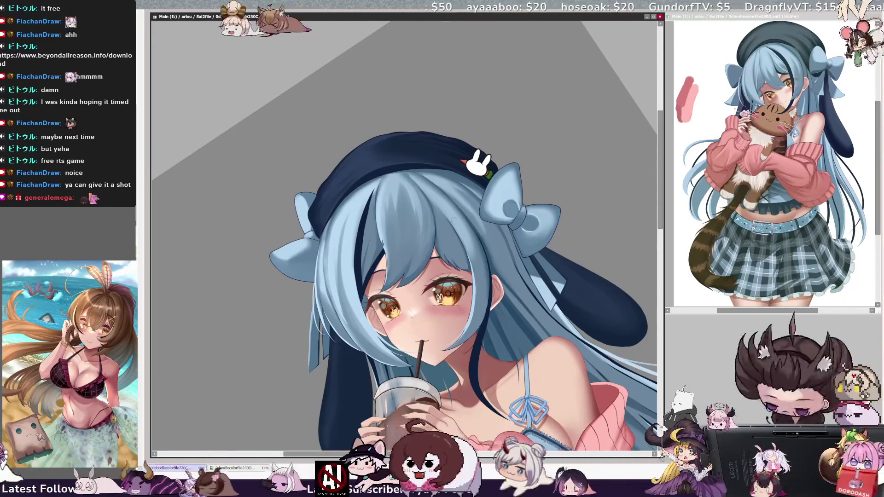
{"action": "left_click", "coordinate": [424, 340], "text": "ctrl+shift"}
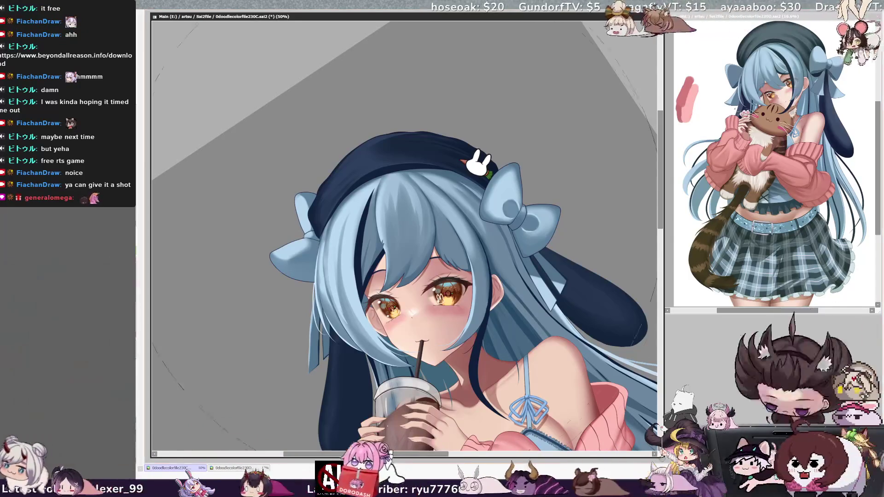
{"action": "left_click_drag", "start_coordinate": [410, 240], "coordinate": [202, 73]}
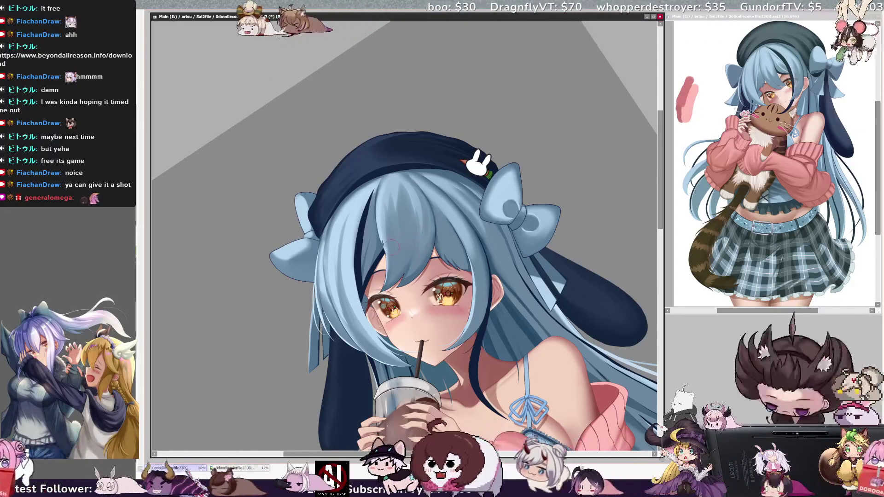
{"action": "scroll", "coordinate": [414, 142], "scroll_direction": "down", "scroll_amount": 2}
{"action": "scroll", "coordinate": [434, 278], "scroll_direction": "down", "scroll_amount": 1}
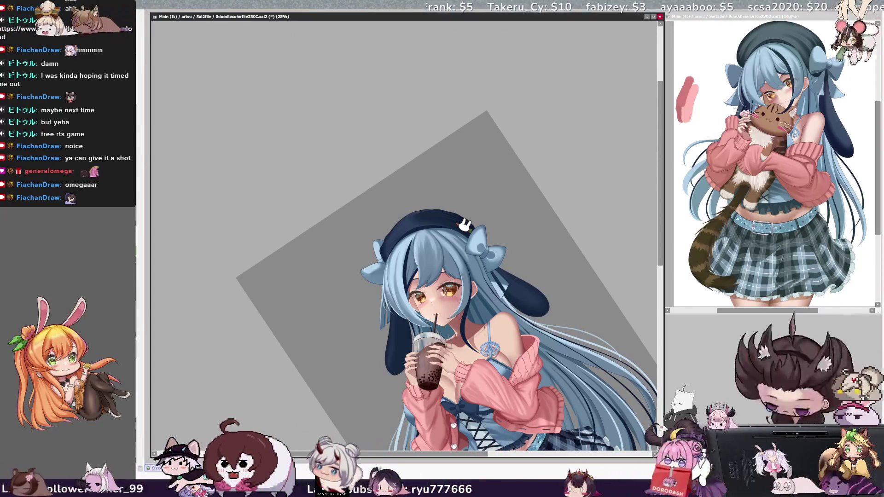
{"action": "left_click_drag", "start_coordinate": [291, 22], "coordinate": [310, 77]}
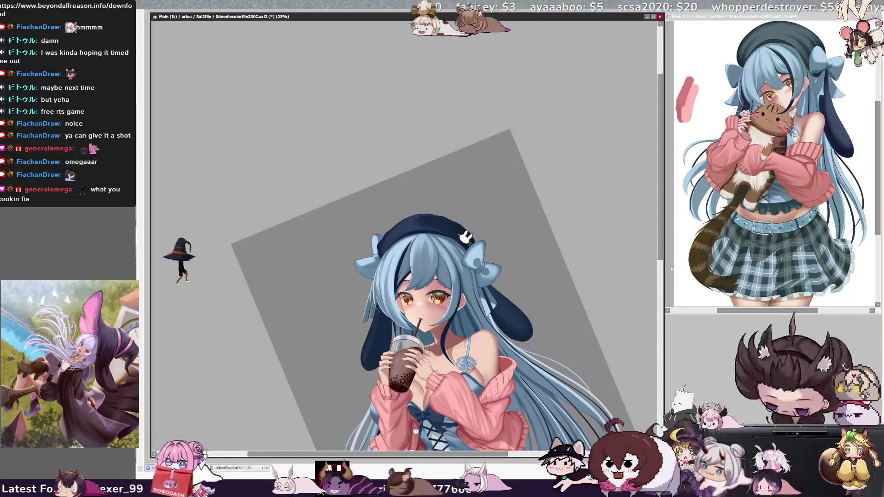
{"action": "key", "text": "ctrl+plus"}
{"action": "key", "text": "End"}
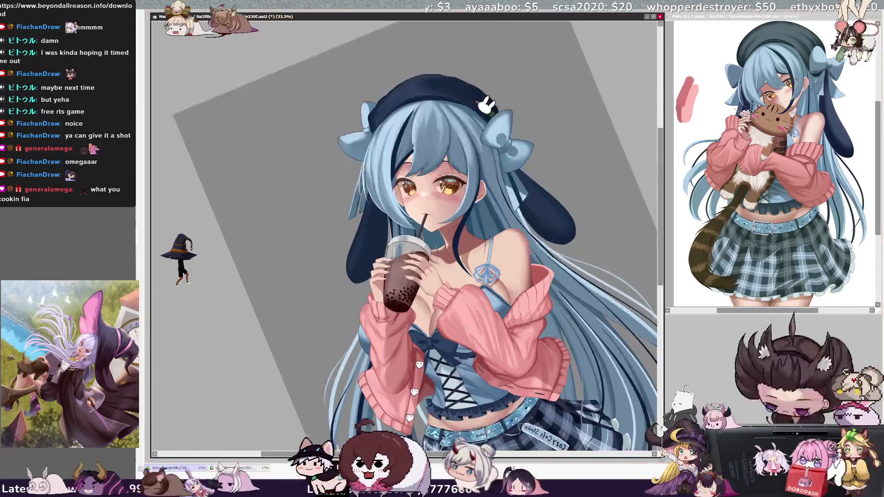
{"action": "key", "text": "End"}
{"action": "key", "text": "ctrl+plus"}
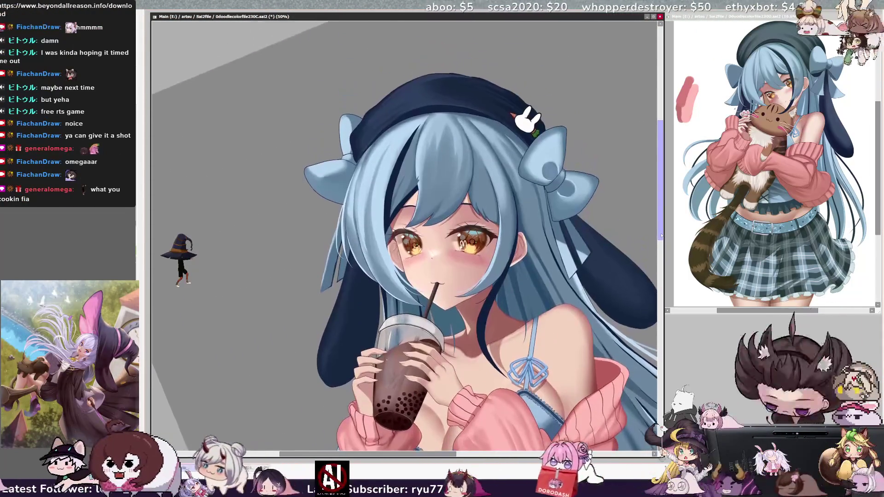
{"action": "scroll", "coordinate": [181, 267], "scroll_direction": "up", "scroll_amount": 2}
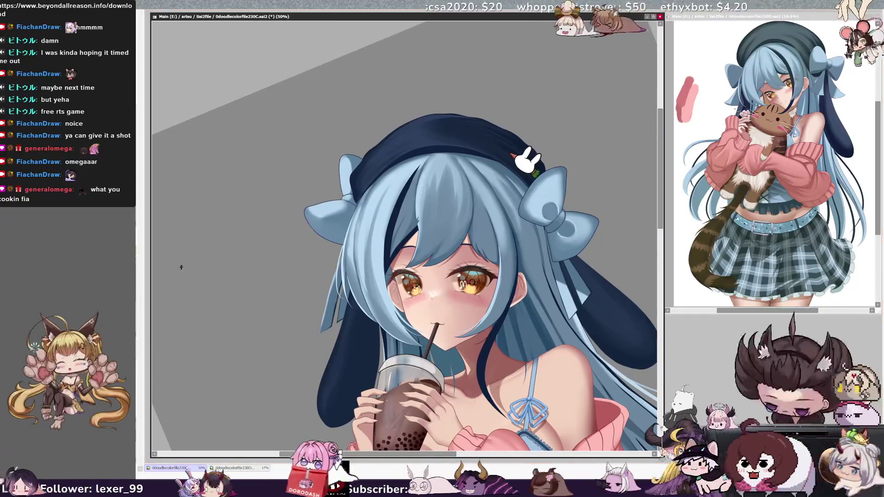
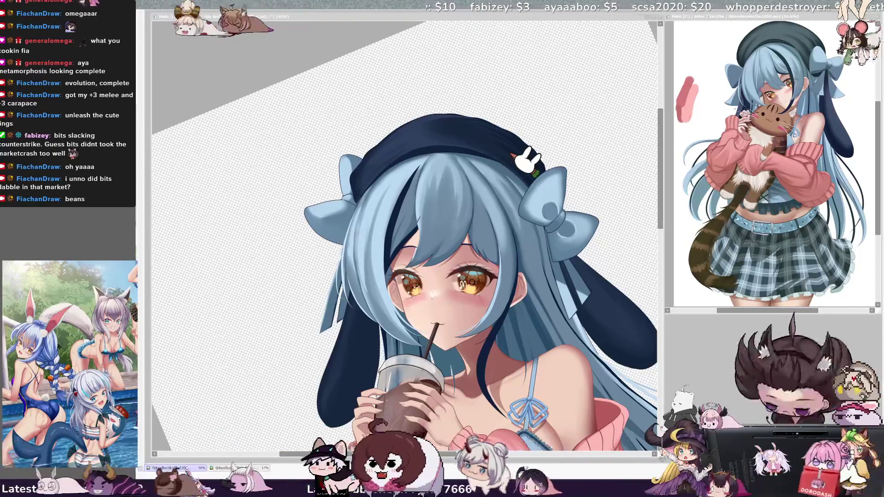
Rotate the view counterclockwise twice, zoom to 75% on the girl's face, and adjust brush size.
{"action": "key", "text": "Delete"}
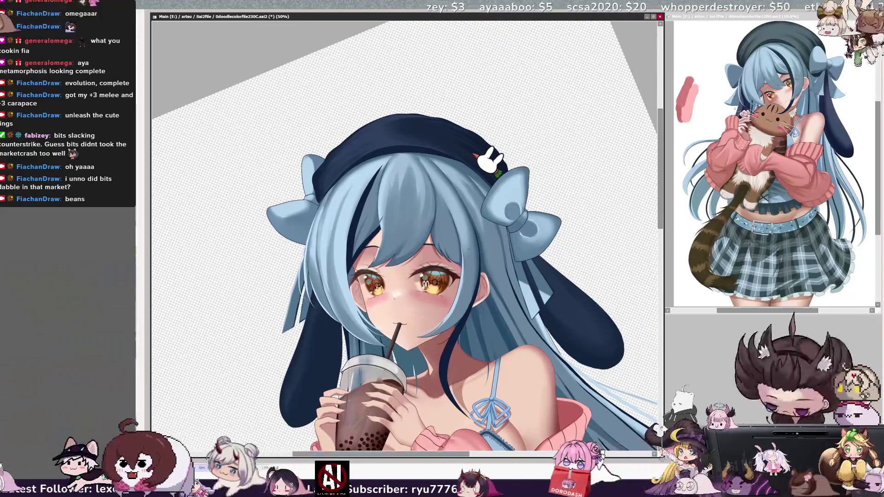
{"action": "key", "text": "Delete"}
{"action": "key", "text": "Page_Up"}
{"action": "key", "text": "Page_Up"}
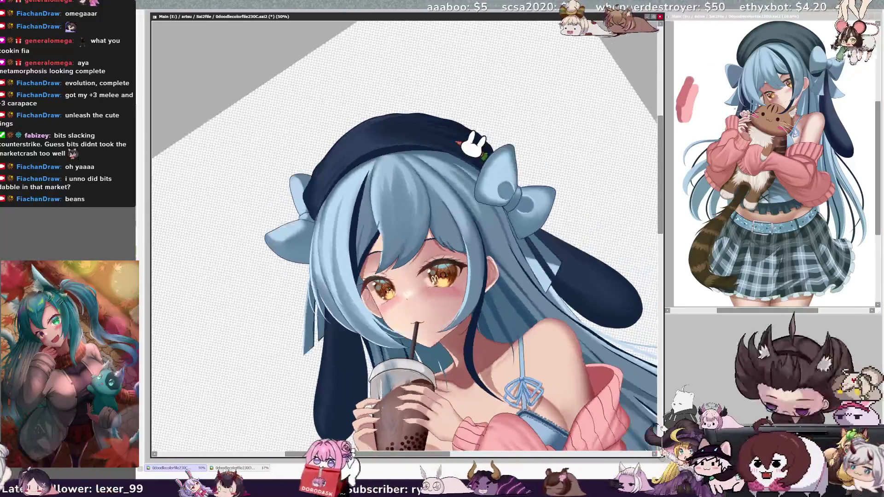
{"action": "key", "text": "ctrl+alt"}
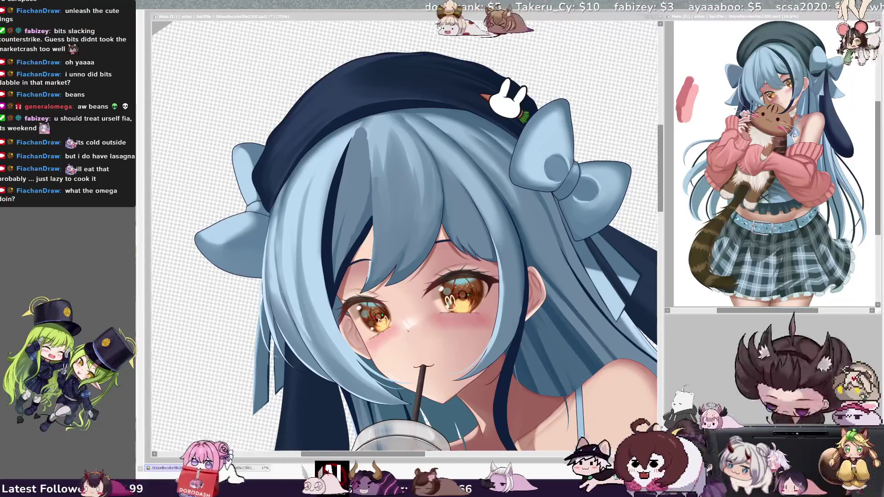
Show the full bubble-tea illustration upright at 33.3% zoom.
{"action": "left_click", "coordinate": [228, 318]}
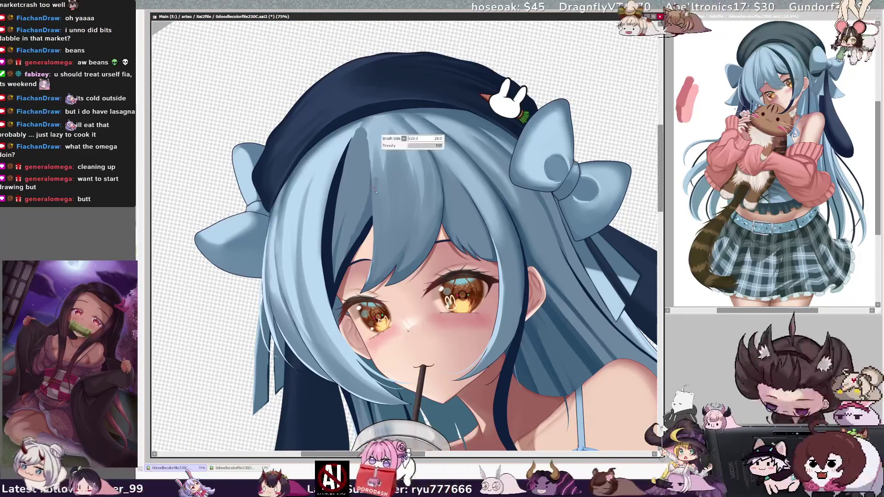
{"action": "key", "text": "Page_Down"}
{"action": "key", "text": "Page_Down"}
{"action": "key", "text": "Page_Down"}
{"action": "key", "text": "Home"}
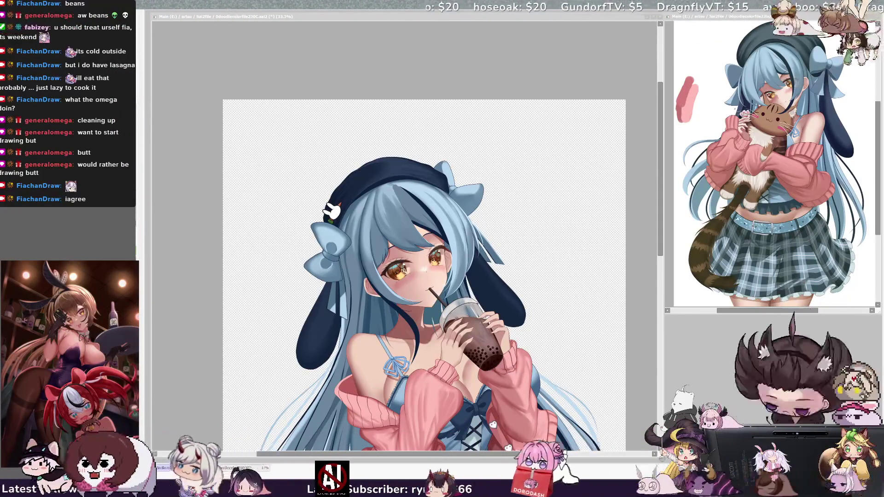
Pan and zoom to 75% onto the girl's face and boba cup.
{"action": "left_click_drag", "start_coordinate": [659, 209], "coordinate": [660, 233]}
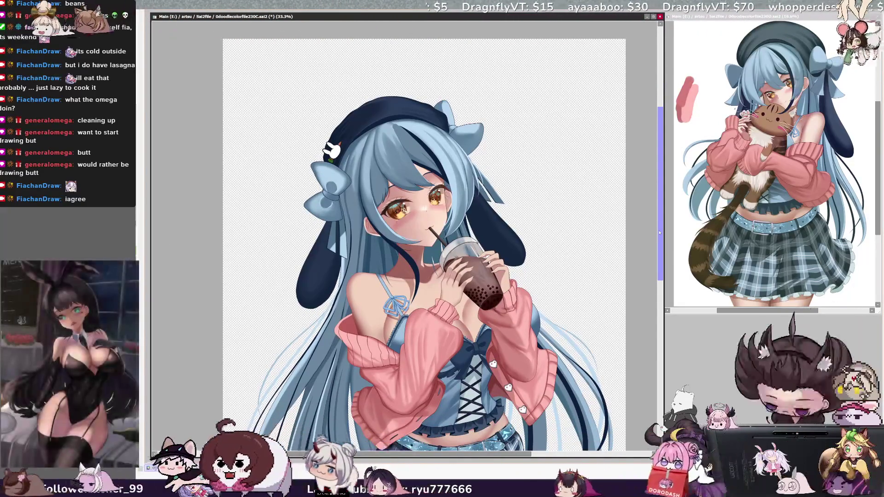
{"action": "scroll", "coordinate": [405, 234], "scroll_direction": "up", "scroll_amount": 3}
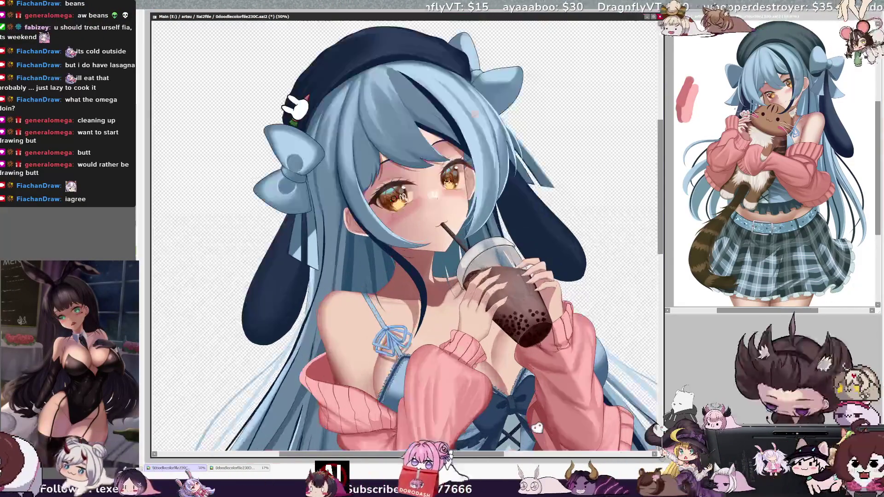
{"action": "scroll", "coordinate": [405, 235], "scroll_direction": "up", "scroll_amount": 2}
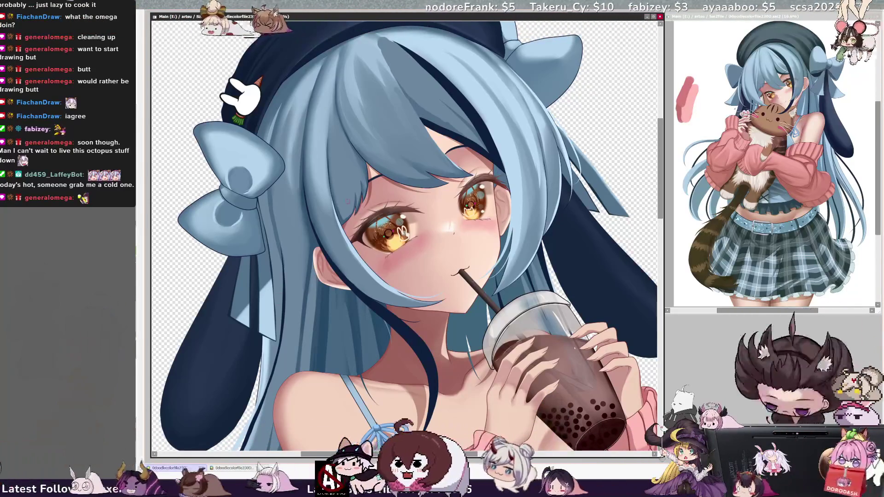
Check brush size, pan, and zoom out to 50% showing head, shoulders and cup.
{"action": "key", "text": "["}
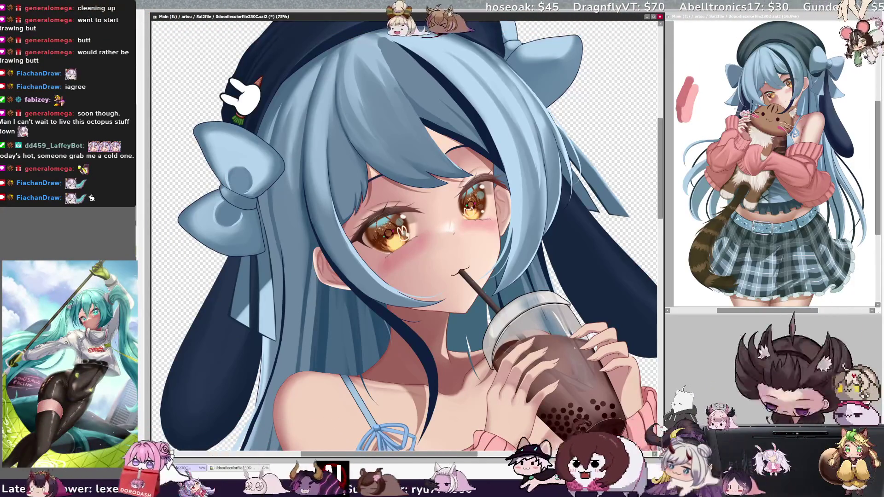
{"action": "scroll", "coordinate": [404, 235], "scroll_direction": "right", "scroll_amount": 2}
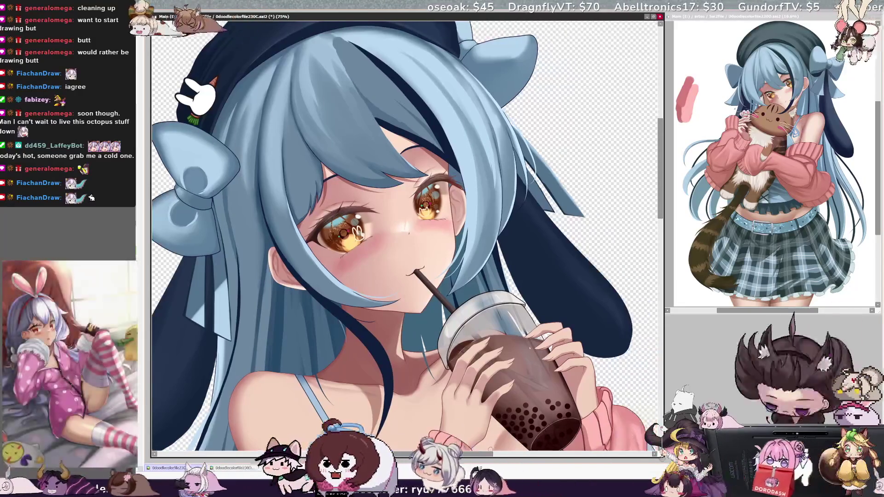
{"action": "key", "text": "minus"}
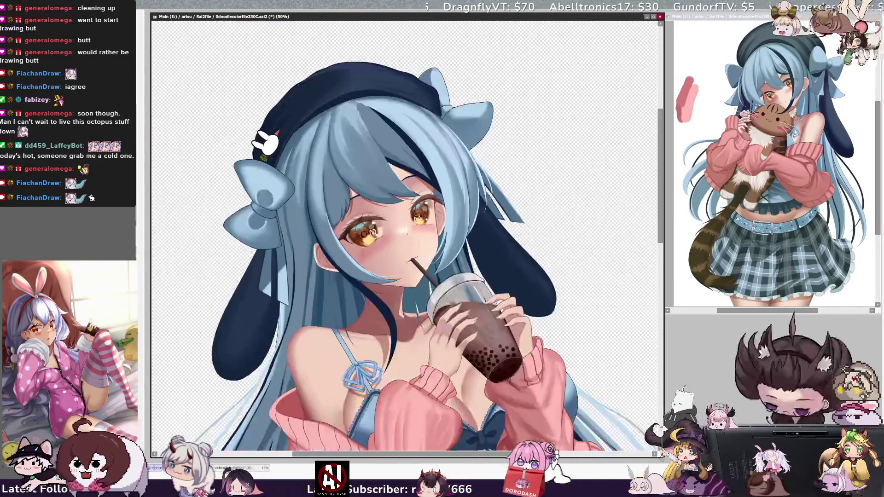
Zoom to 100% on the girl's mouth, straw and boba cup, checking brush size.
{"action": "scroll", "coordinate": [405, 235], "scroll_direction": "up", "scroll_amount": 2}
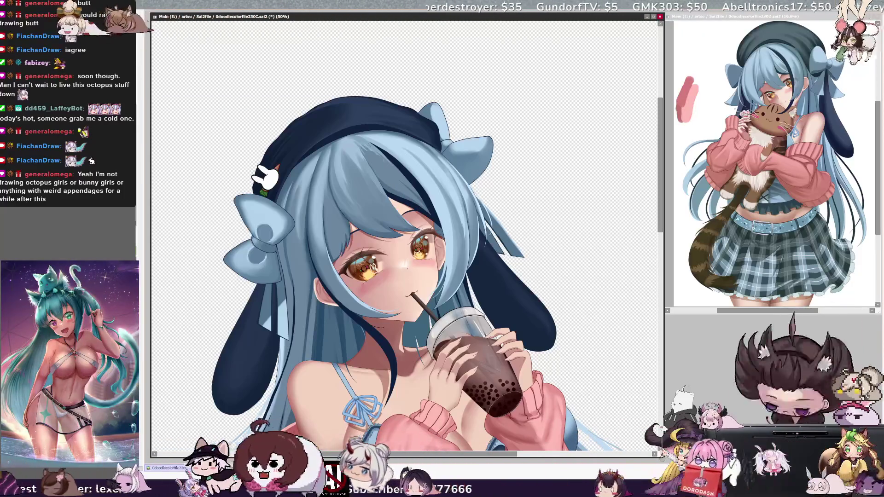
{"action": "key", "text": "bracketleft"}
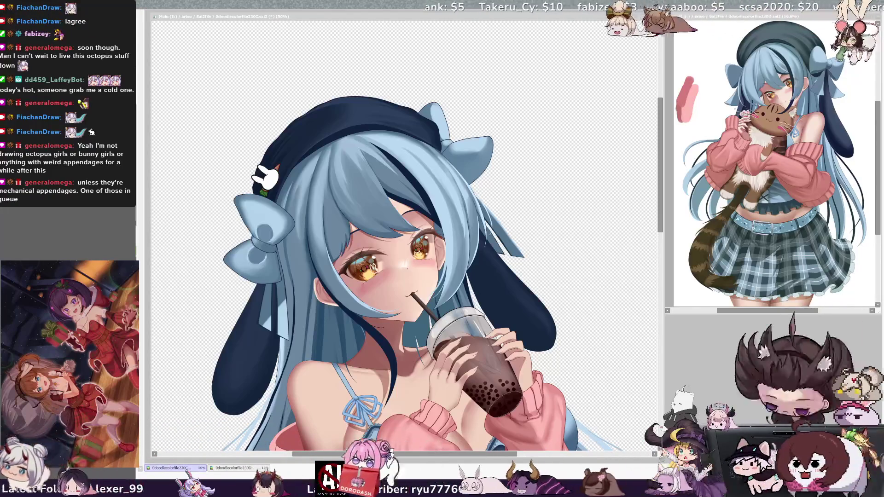
{"action": "scroll", "coordinate": [509, 415], "scroll_direction": "up", "scroll_amount": 2}
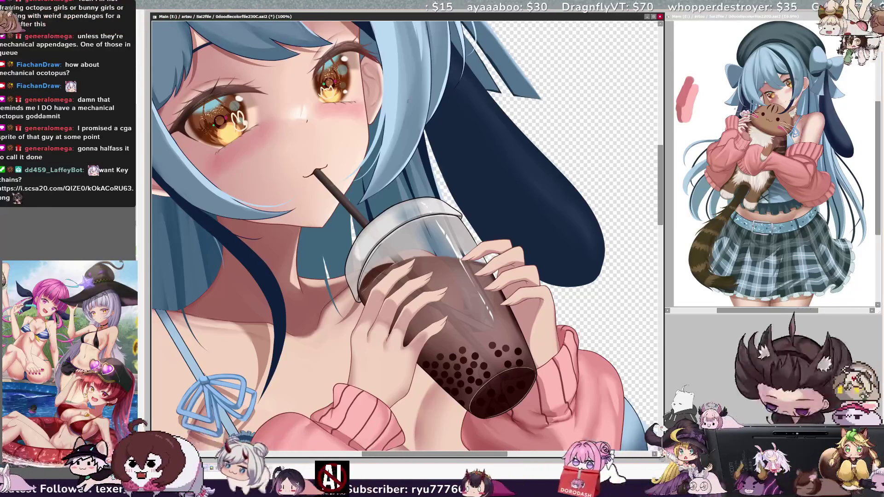
{"action": "key", "text": "ctrl+minus"}
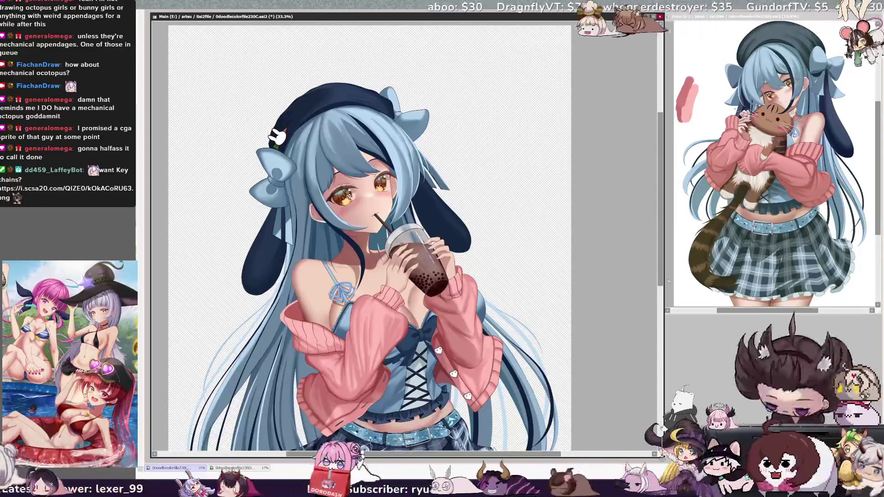
{"action": "mouse_move", "coordinate": [368, 231]}
{"action": "left_mouse_down"}
{"action": "mouse_move", "coordinate": [368, 220]}
{"action": "mouse_move", "coordinate": [392, 220]}
{"action": "left_mouse_up"}
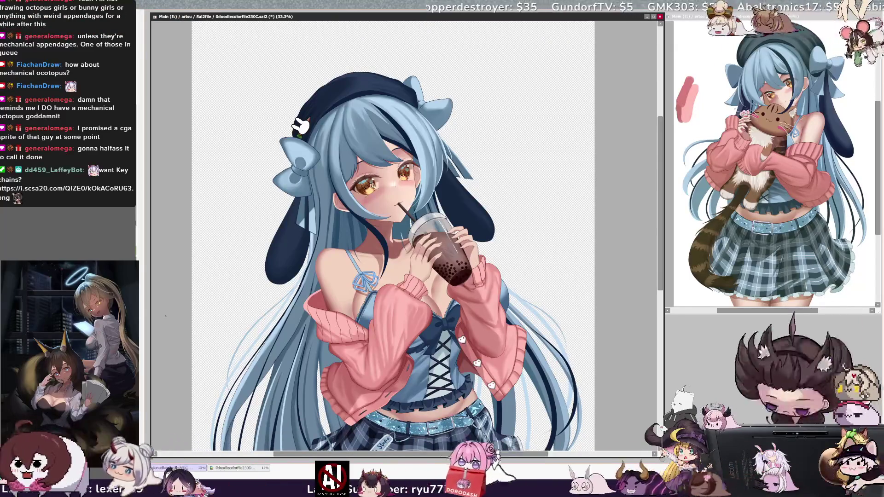
{"action": "key", "text": "ctrl+plus"}
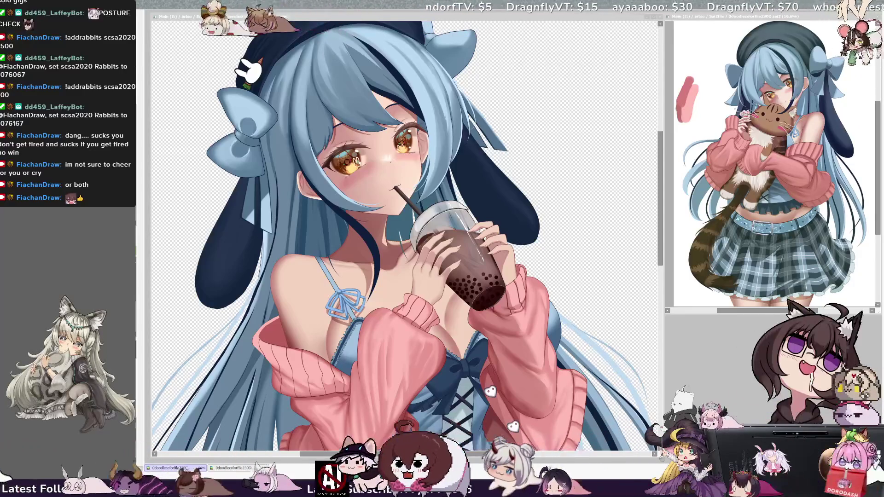
{"action": "left_click_drag", "start_coordinate": [405, 230], "coordinate": [399, 228]}
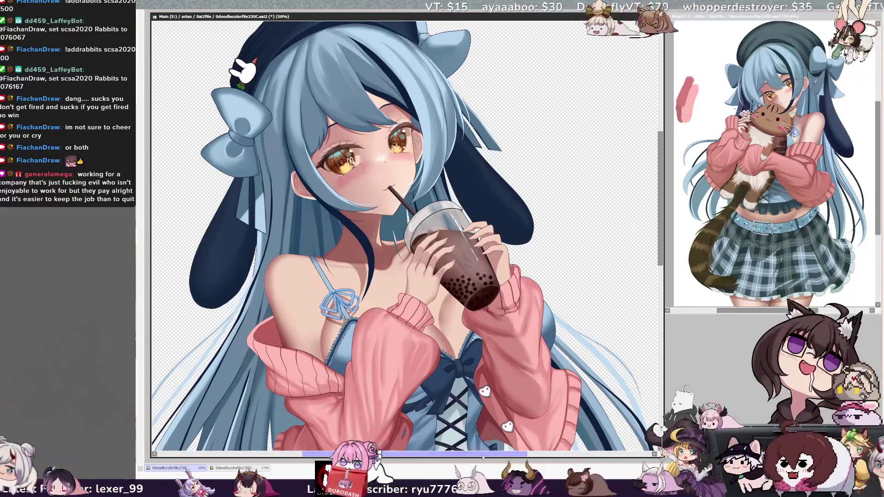
{"action": "left_click_drag", "start_coordinate": [480, 455], "coordinate": [470, 455]}
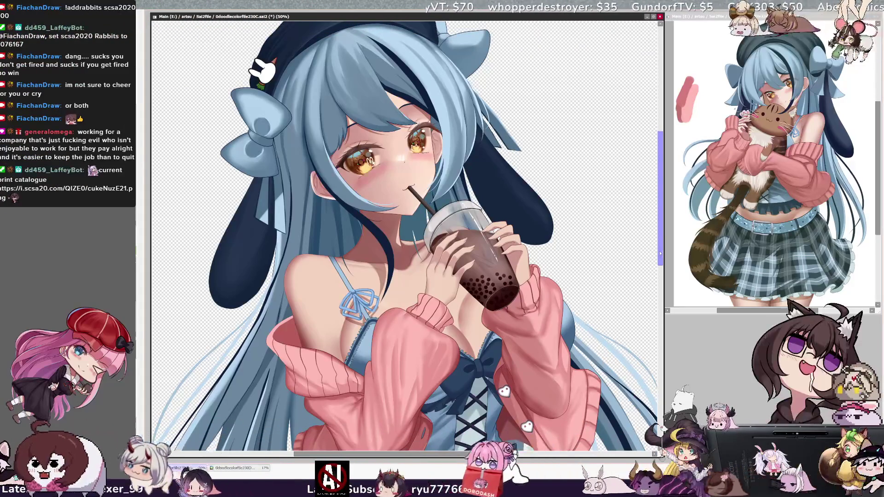
{"action": "left_click_drag", "start_coordinate": [659, 253], "coordinate": [660, 237]}
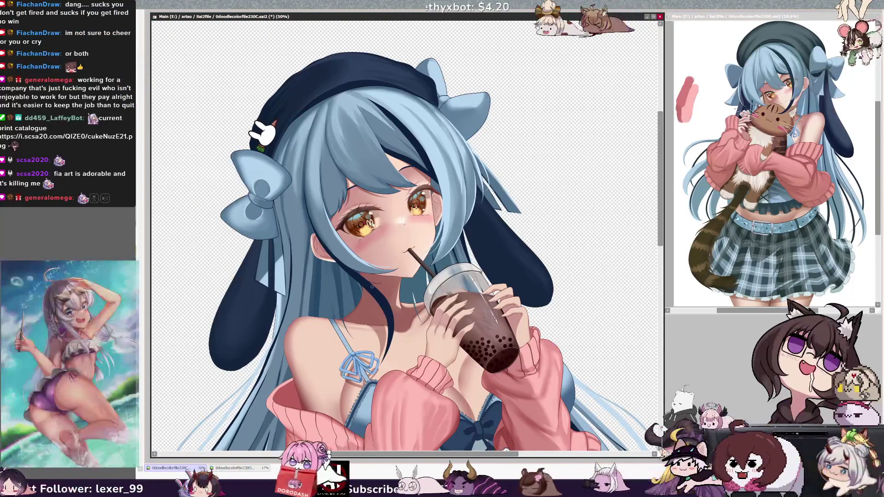
{"action": "left_click_drag", "start_coordinate": [461, 455], "coordinate": [478, 455]}
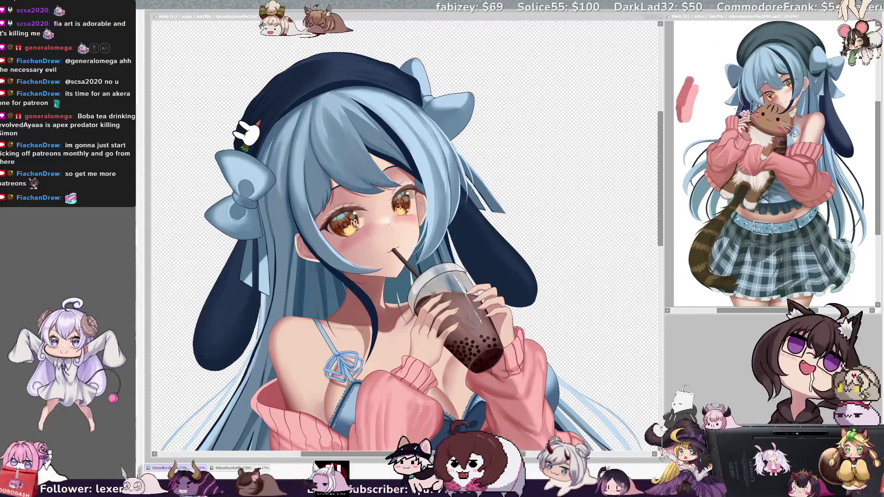
Mirror the canvas view horizontally to check proportions, then tilt it counterclockwise.
{"action": "mouse_move", "coordinate": [661, 221]}
{"action": "left_mouse_down"}
{"action": "mouse_move", "coordinate": [661, 232]}
{"action": "mouse_move", "coordinate": [662, 224]}
{"action": "left_mouse_up"}
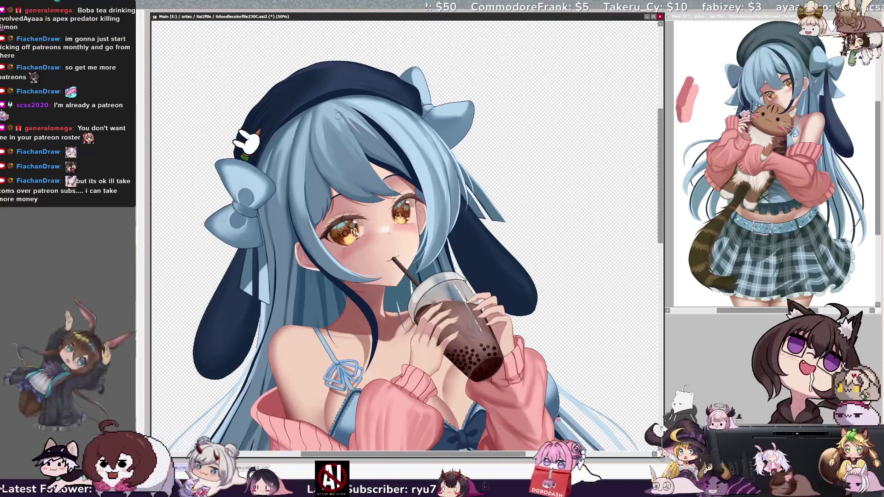
{"action": "key", "text": "h"}
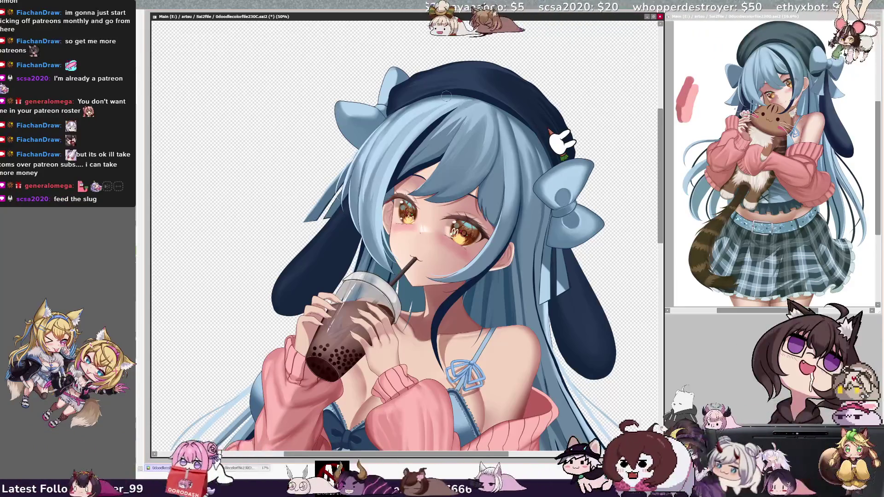
{"action": "key", "text": "Delete"}
{"action": "key", "text": "Delete"}
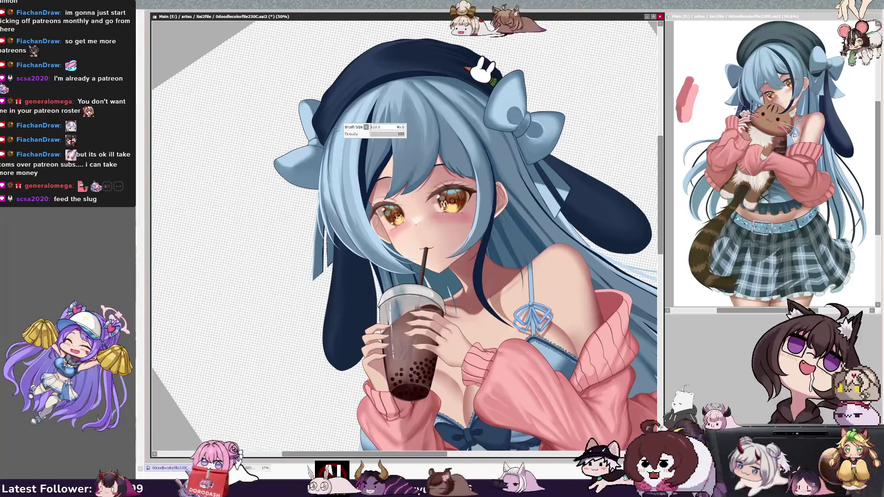
Reset the canvas rotation to upright and unflip the view back to normal.
{"action": "key", "text": "bracketright"}
{"action": "key", "text": "bracketright"}
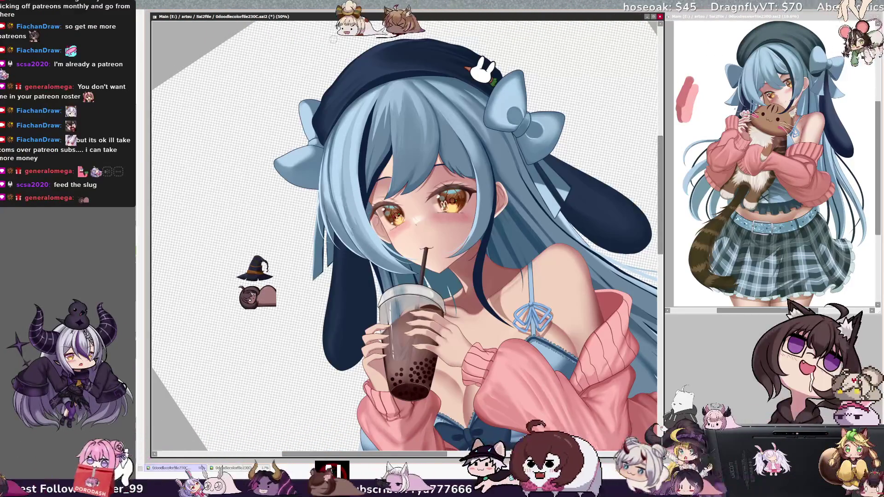
{"action": "key", "text": "Home"}
{"action": "key", "text": "bracketleft"}
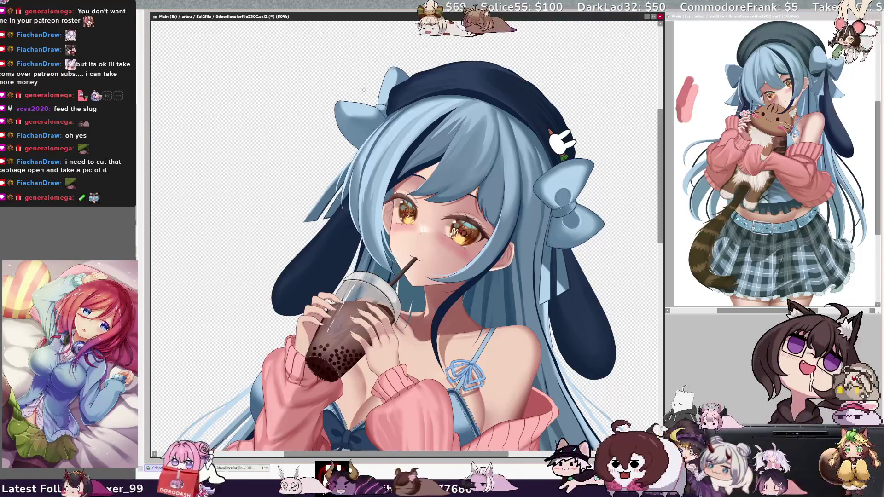
{"action": "key", "text": "h"}
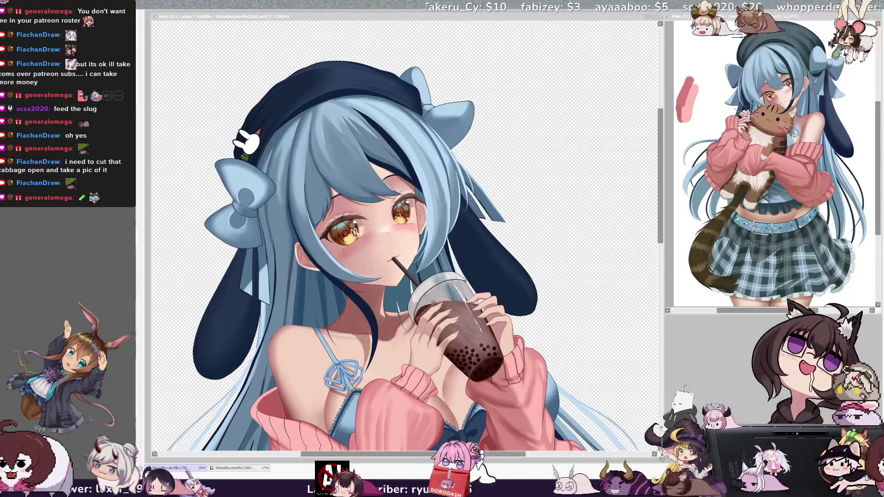
{"action": "left_click", "coordinate": [619, 212]}
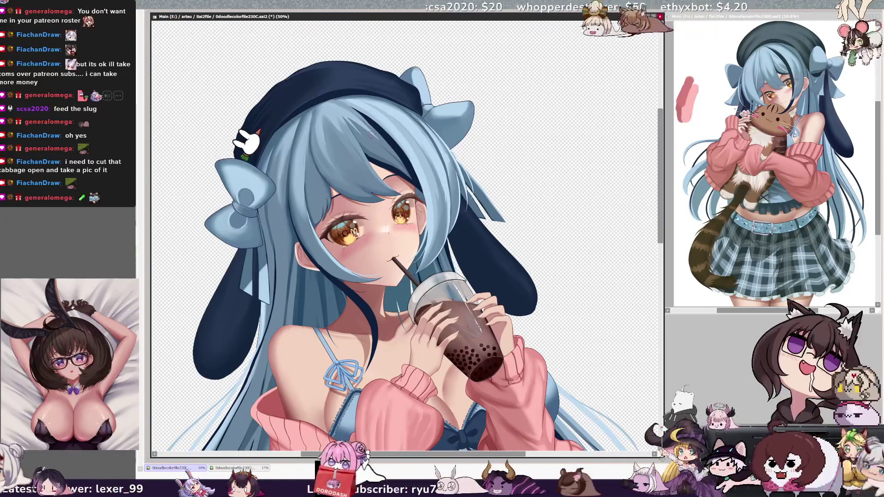
{"action": "key", "text": "h"}
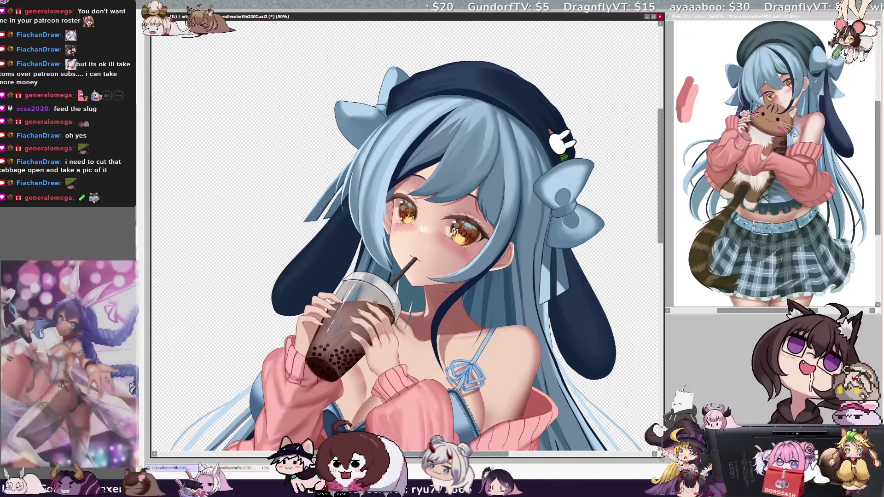
{"action": "key", "text": "h"}
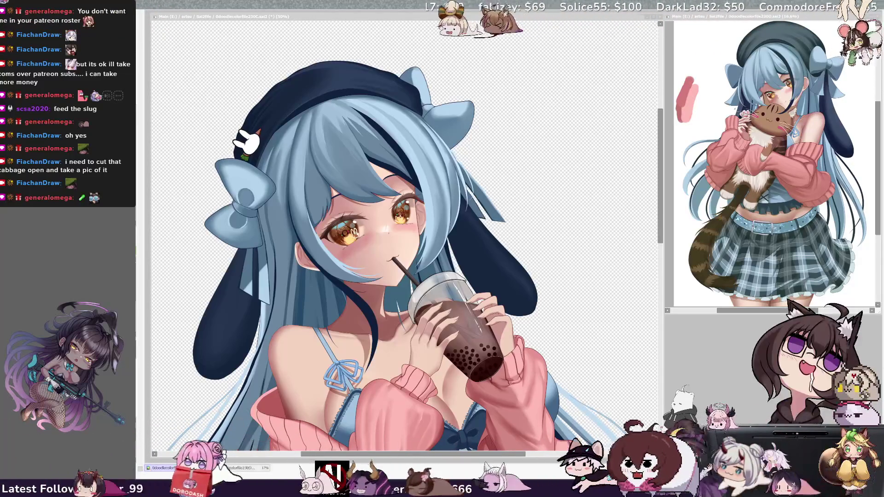
{"action": "left_click_drag", "start_coordinate": [659, 198], "coordinate": [659, 201]}
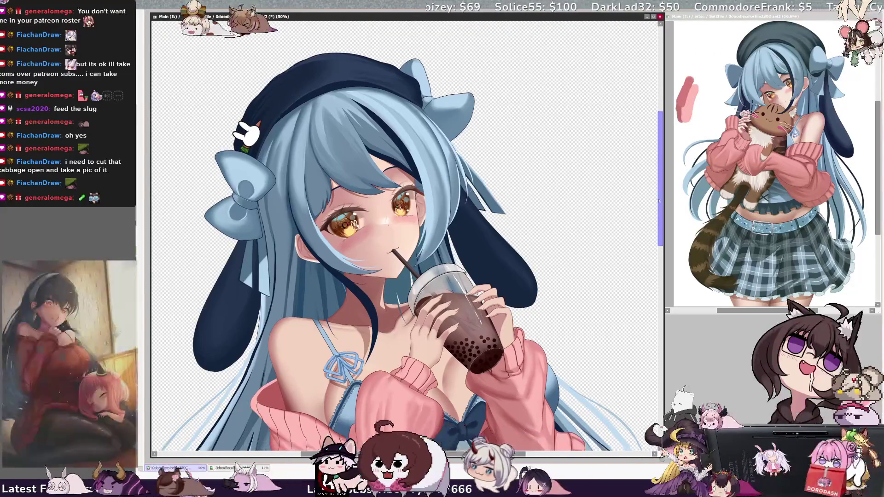
{"action": "key", "text": "bracketleft"}
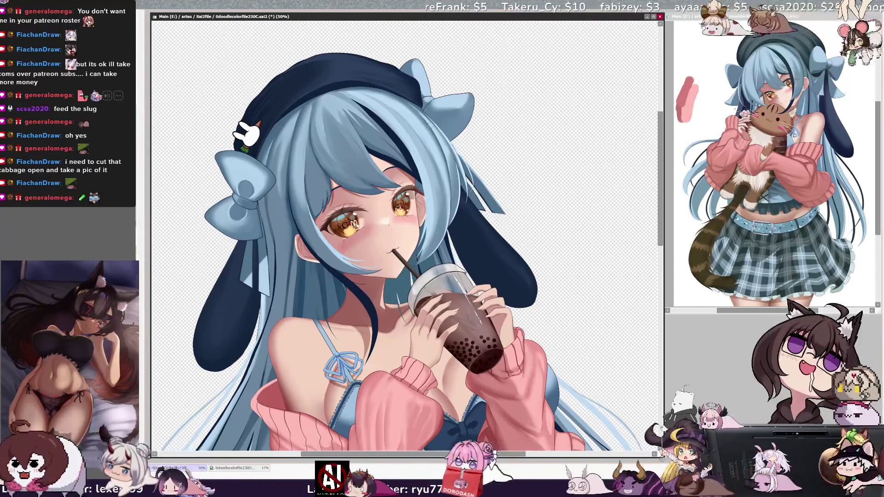
{"action": "key", "text": "Insert"}
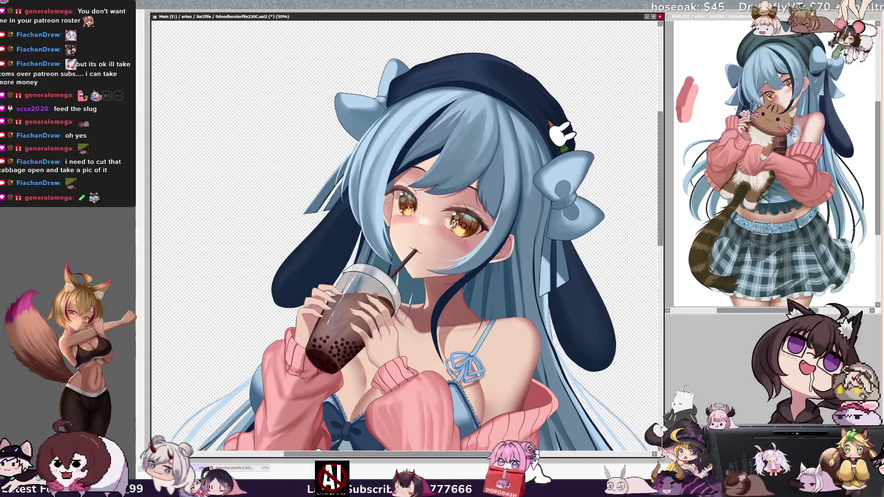
Flip and unflip the view, then tilt the canvas about 20° counterclockwise.
{"action": "key", "text": "h"}
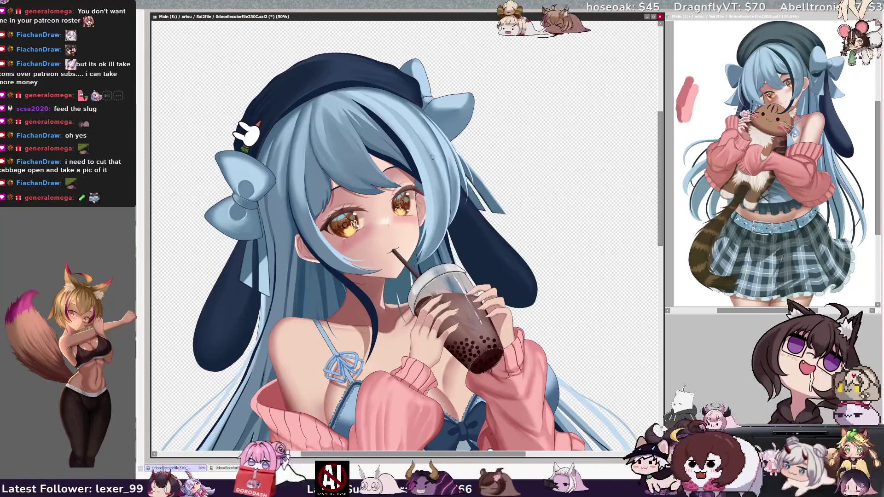
{"action": "key", "text": "h"}
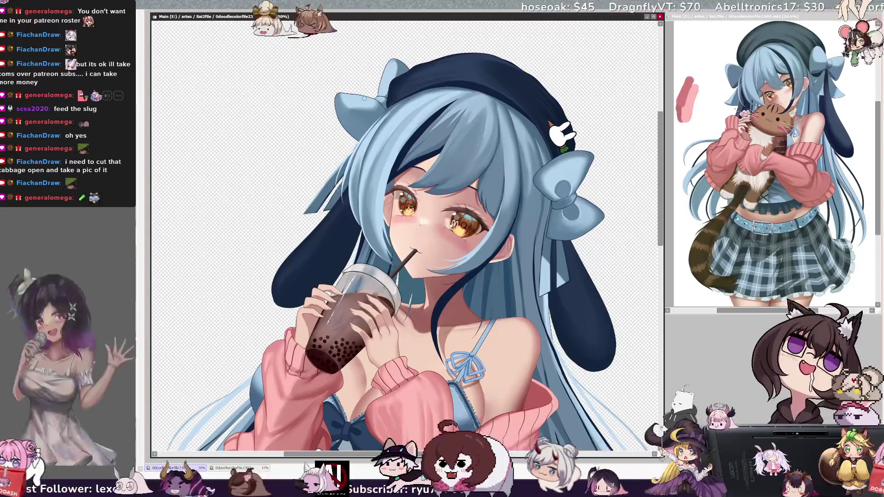
{"action": "key", "text": "Delete"}
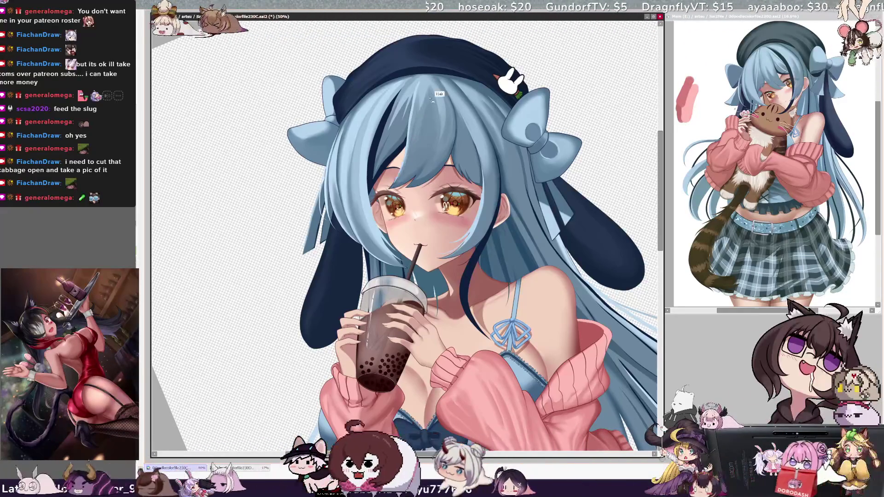
Mirror the view to check the drawing, restore it, then zoom out to 16.6% and back to 25%.
{"action": "key", "text": "h"}
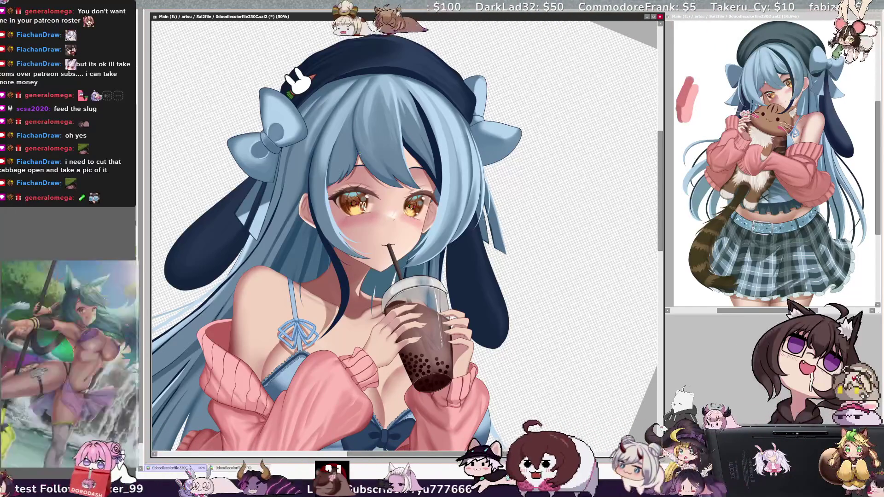
{"action": "key", "text": "bracketleft"}
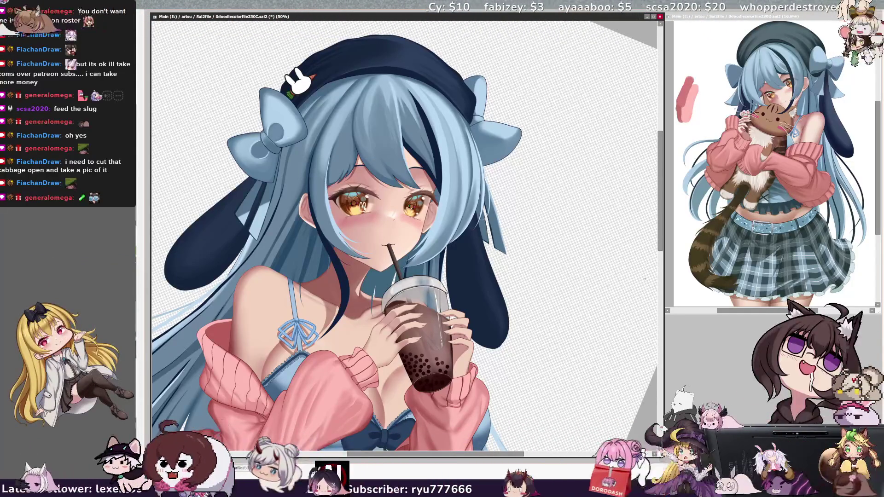
{"action": "key", "text": "h"}
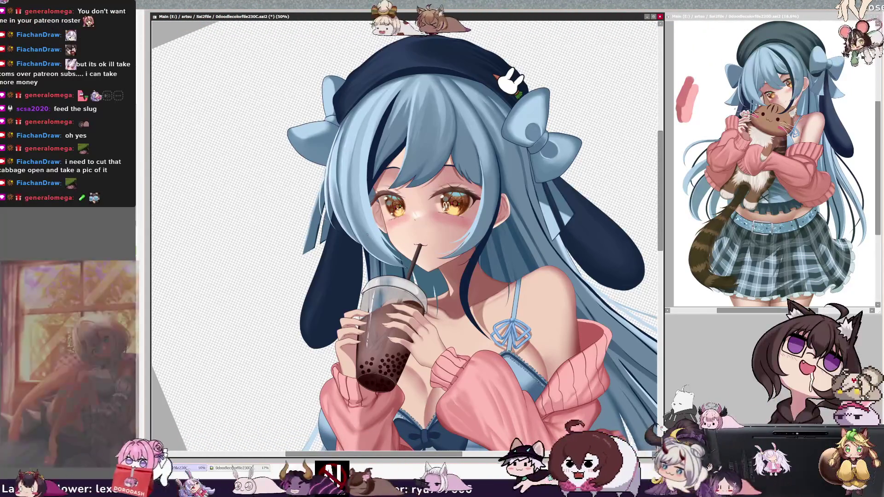
{"action": "key", "text": "h"}
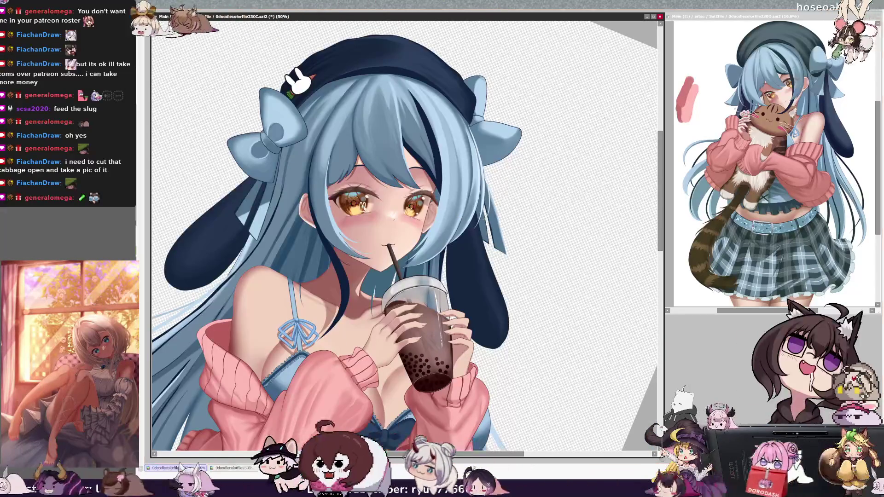
{"action": "key", "text": "minus"}
{"action": "key", "text": "plus"}
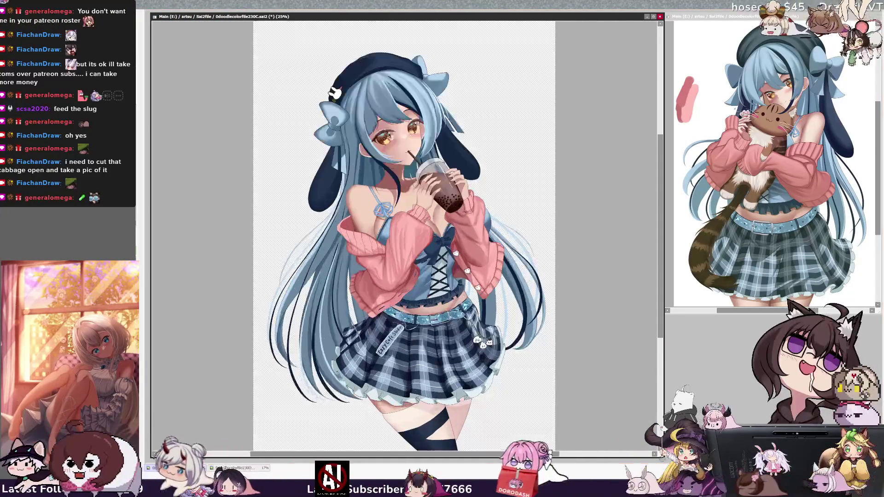
Pan up and zoom in to 50% on the girl's face, hands and cup.
{"action": "scroll", "coordinate": [662, 254], "scroll_direction": "up", "scroll_amount": 1}
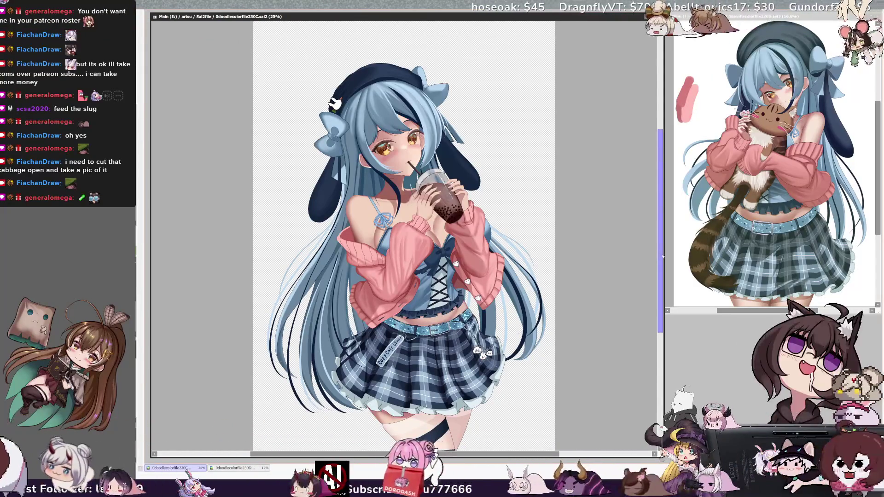
{"action": "left_click_drag", "start_coordinate": [662, 256], "coordinate": [654, 227]}
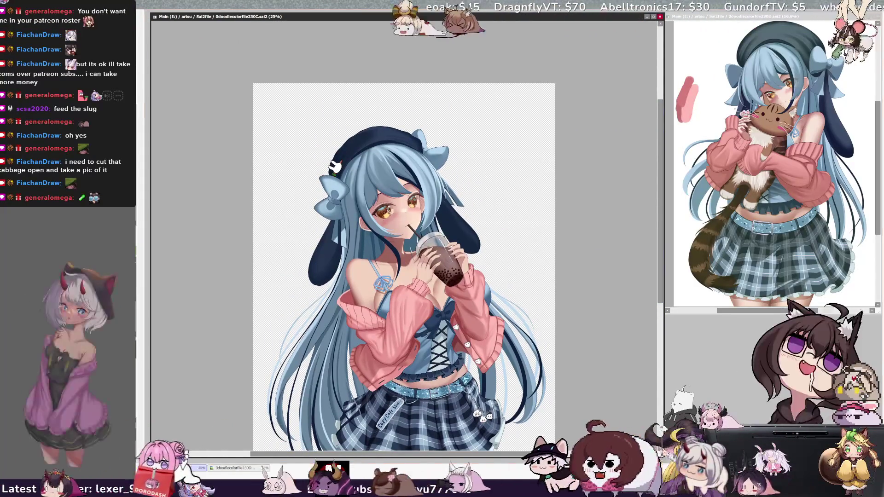
{"action": "key", "text": "ctrl+plus"}
{"action": "key", "text": "ctrl+plus"}
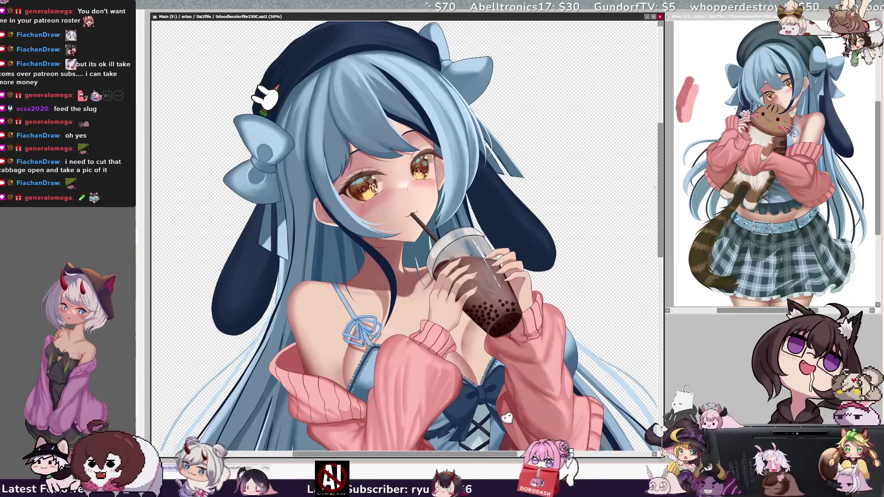
{"action": "left_click_drag", "start_coordinate": [659, 189], "coordinate": [659, 184]}
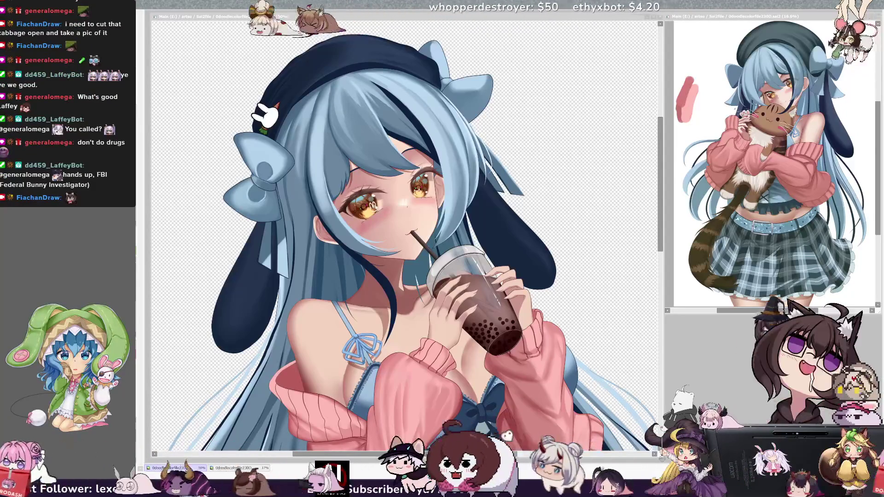
{"action": "left_click", "coordinate": [665, 204]}
{"action": "left_click_drag", "start_coordinate": [405, 221], "coordinate": [373, 241]}
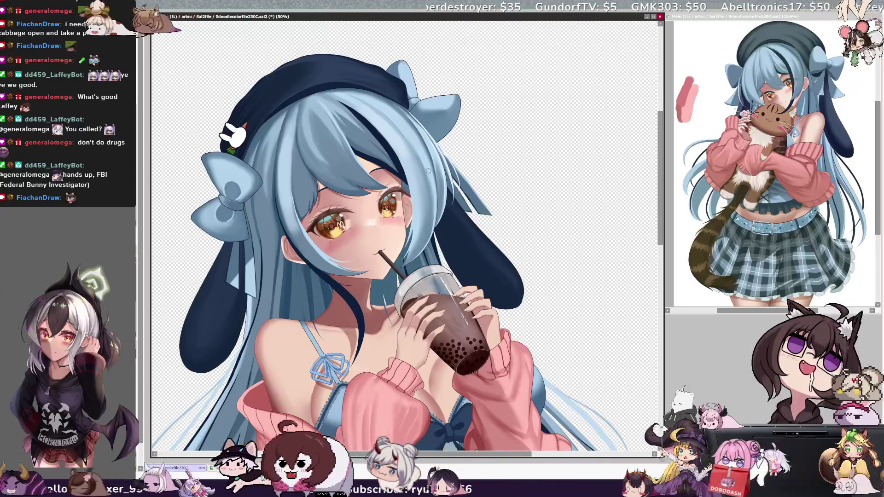
Shrink the brush to about half size, then zoom out to 25% and back in to 35.3%.
{"action": "key", "text": "bracketright"}
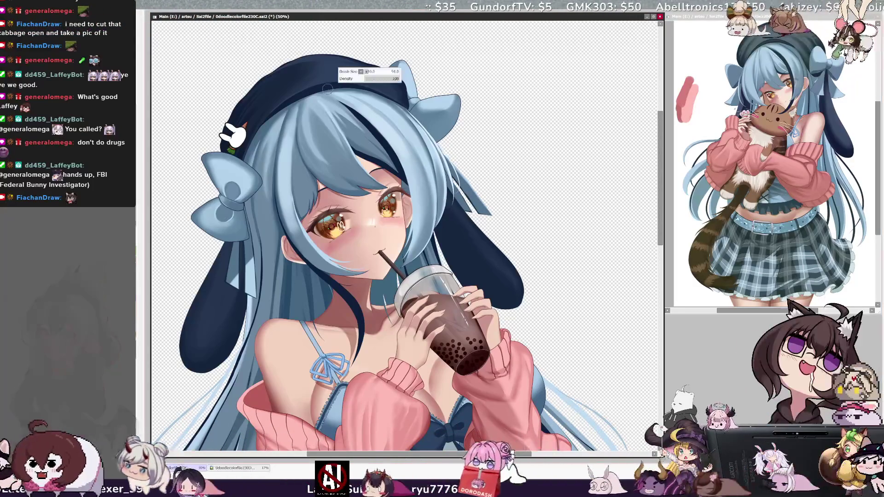
{"action": "key", "text": "bracketleft"}
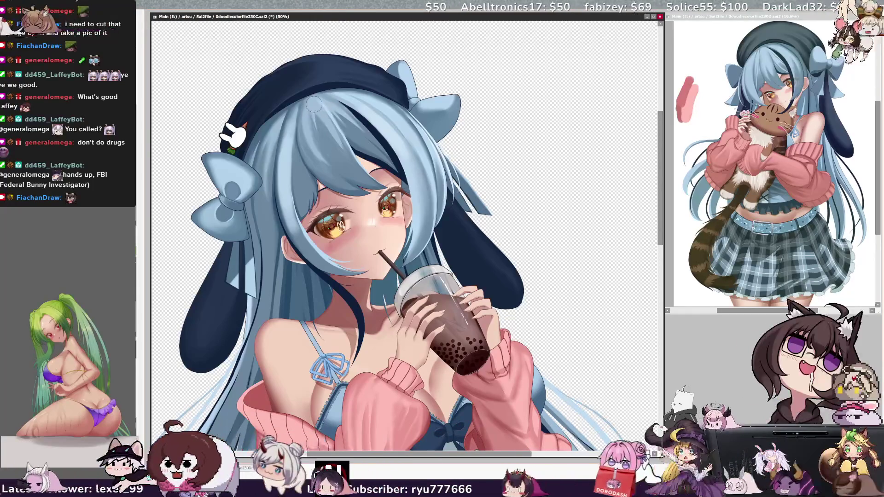
{"action": "key", "text": "bracketleft"}
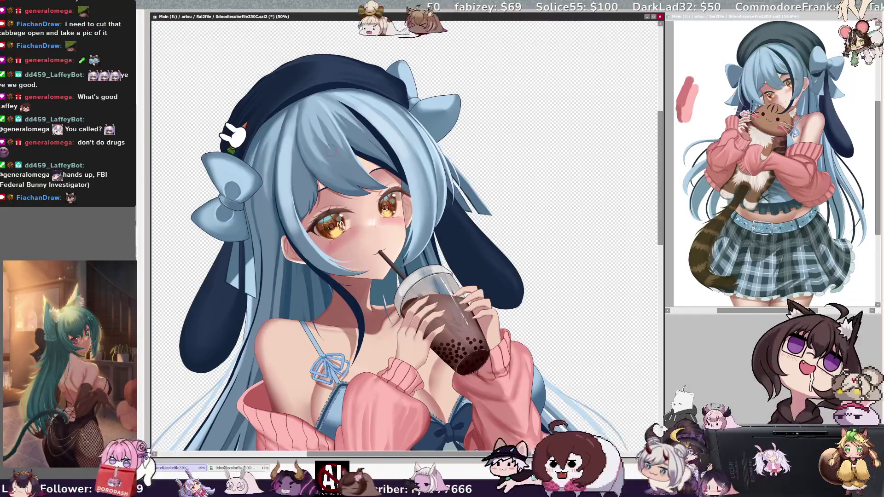
{"action": "key", "text": "bracketleft"}
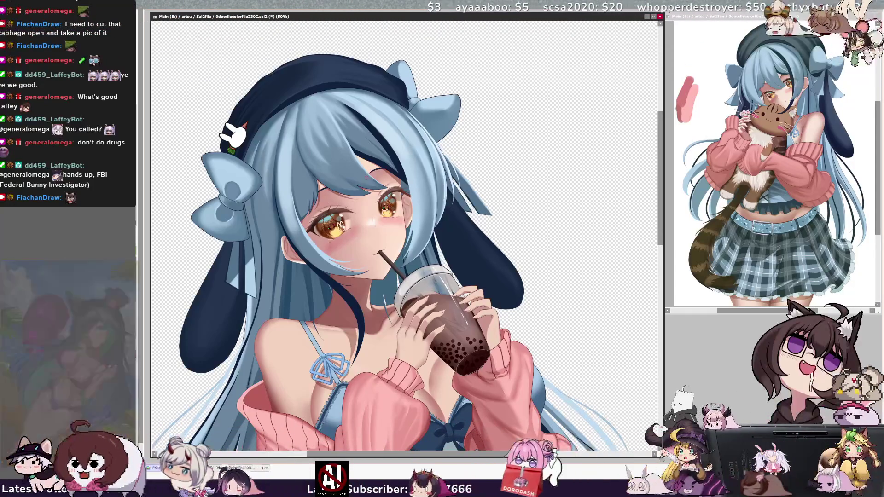
{"action": "key", "text": "minus"}
{"action": "key", "text": "plus"}
{"action": "key", "text": "plus"}
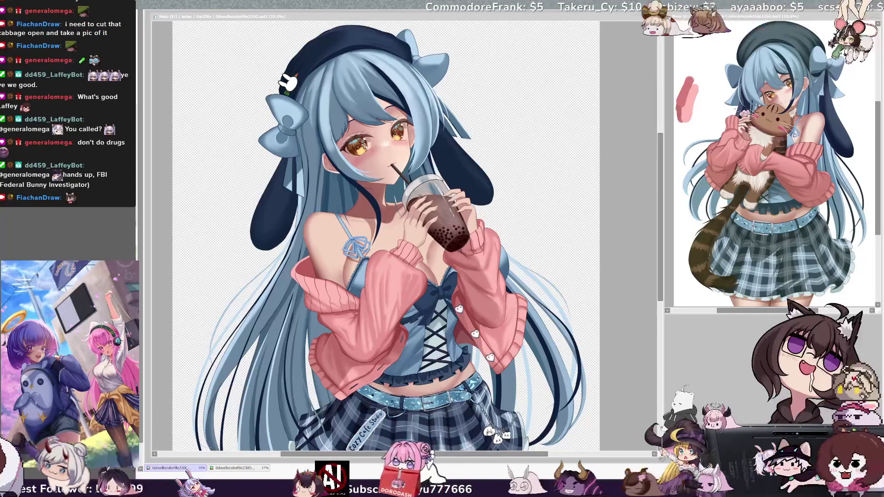
Undo the teal colour shift on the beret and ears, then zoom in to 75% on the face.
{"action": "left_click", "coordinate": [641, 243]}
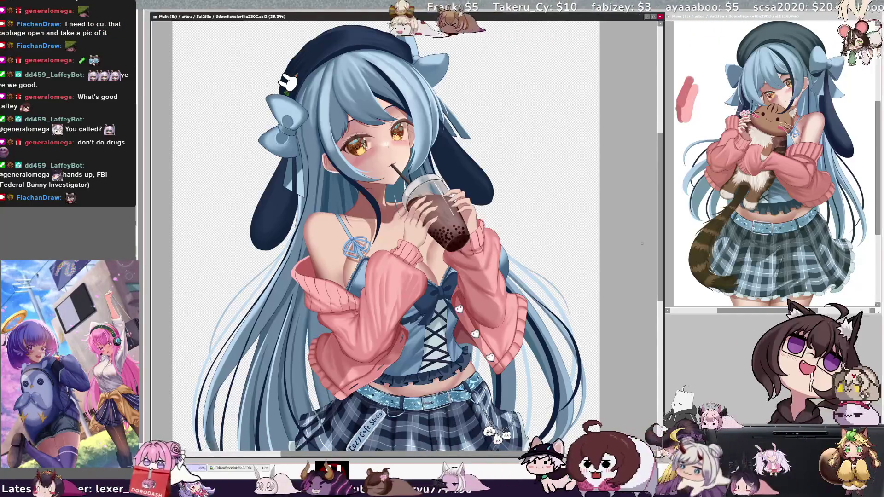
{"action": "mouse_move", "coordinate": [660, 270]}
{"action": "left_mouse_down"}
{"action": "mouse_move", "coordinate": [661, 293]}
{"action": "mouse_move", "coordinate": [658, 270]}
{"action": "left_mouse_up"}
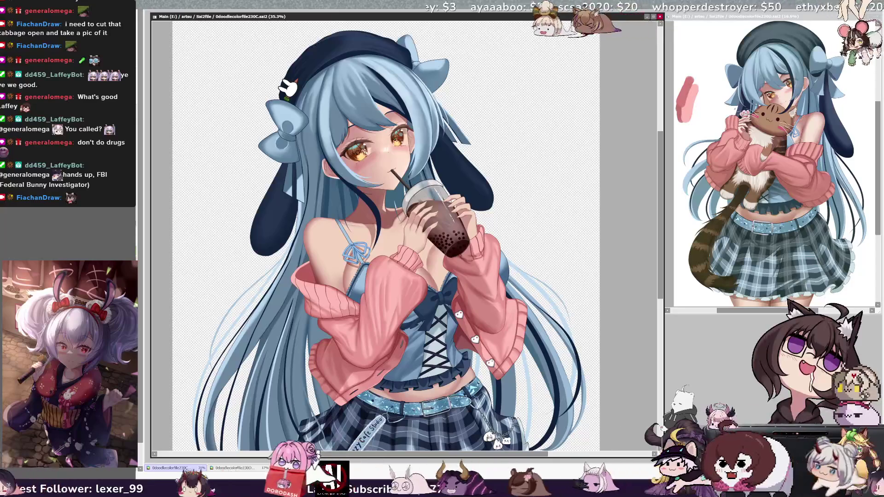
{"action": "key", "text": "ctrl+z"}
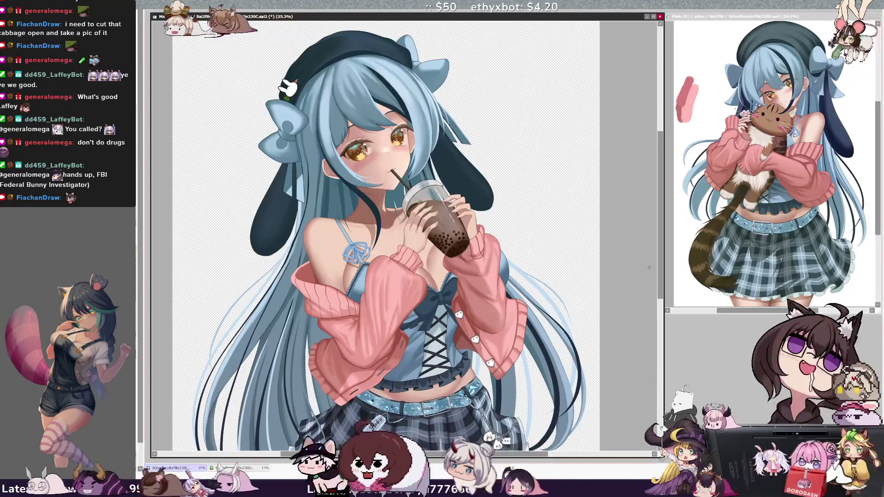
{"action": "scroll", "coordinate": [660, 278], "scroll_direction": "down", "scroll_amount": 2}
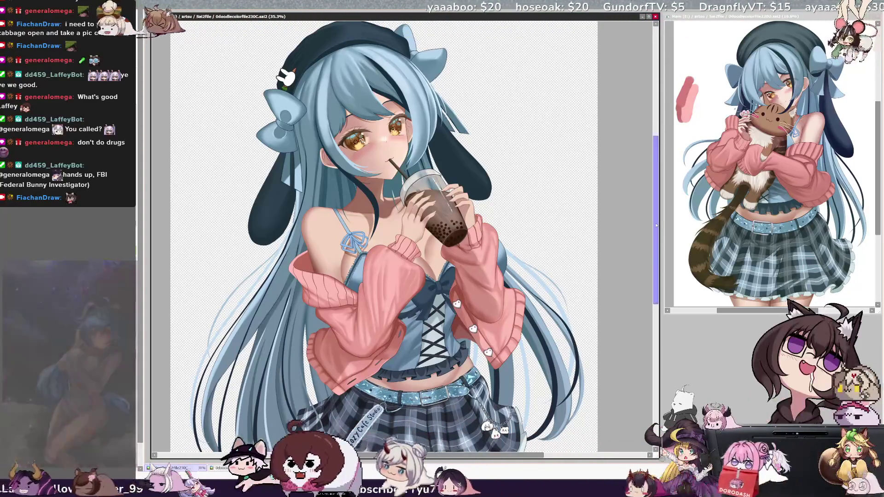
{"action": "scroll", "coordinate": [656, 225], "scroll_direction": "up", "scroll_amount": 3}
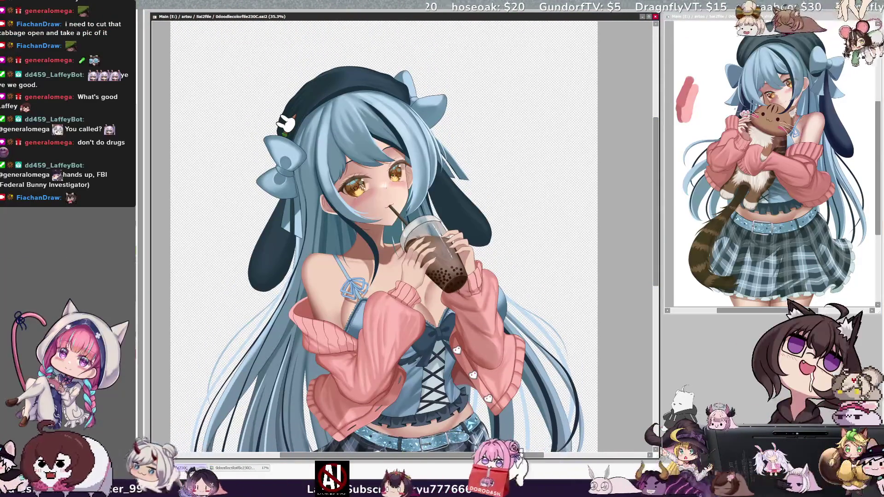
{"action": "key", "text": "ctrl+z"}
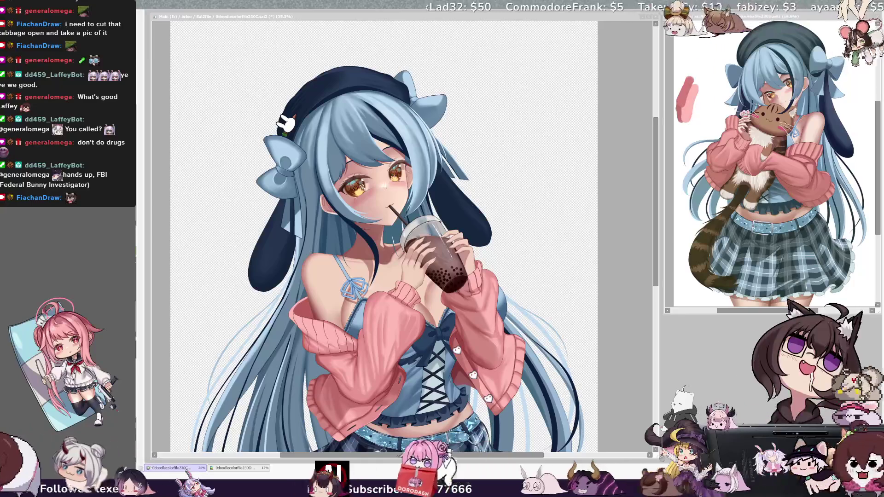
{"action": "key", "text": "ctrl+plus"}
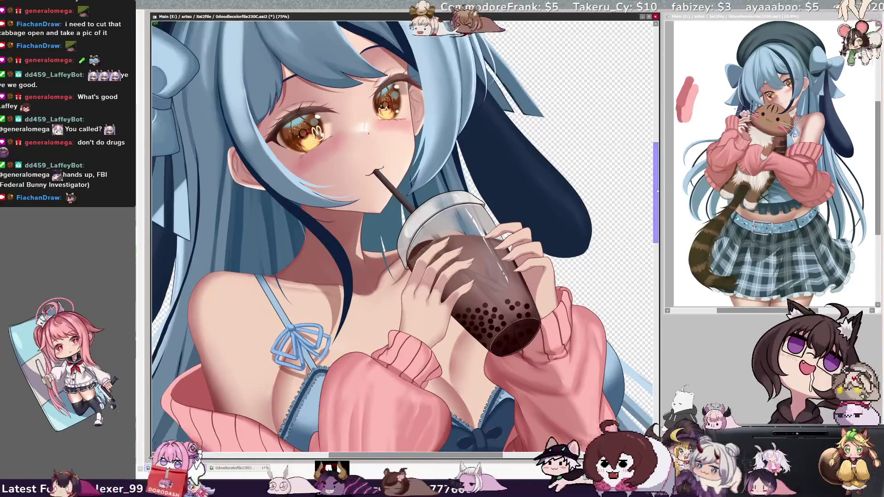
Scroll the canvas up until the navy beret and upper hair are visible.
{"action": "left_click_drag", "start_coordinate": [656, 190], "coordinate": [655, 154]}
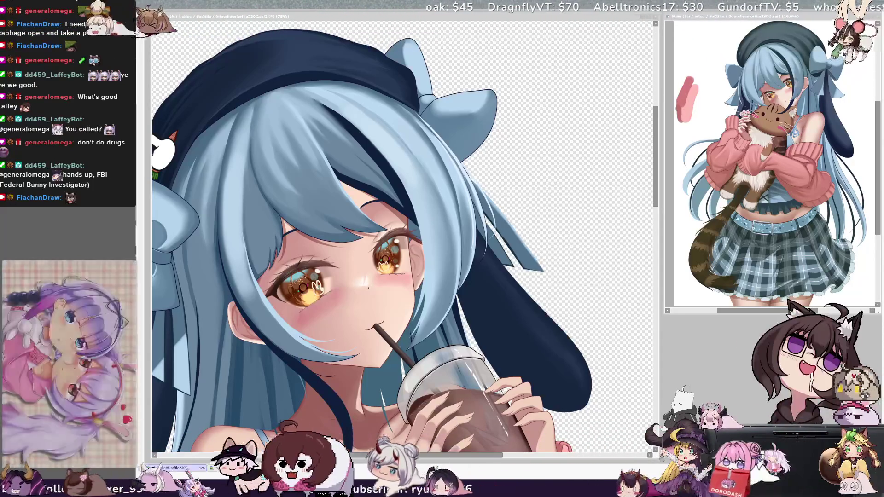
Reframe the close-up on the face and enlarge the brush from 12 to 18.
{"action": "left_click", "coordinate": [299, 192]}
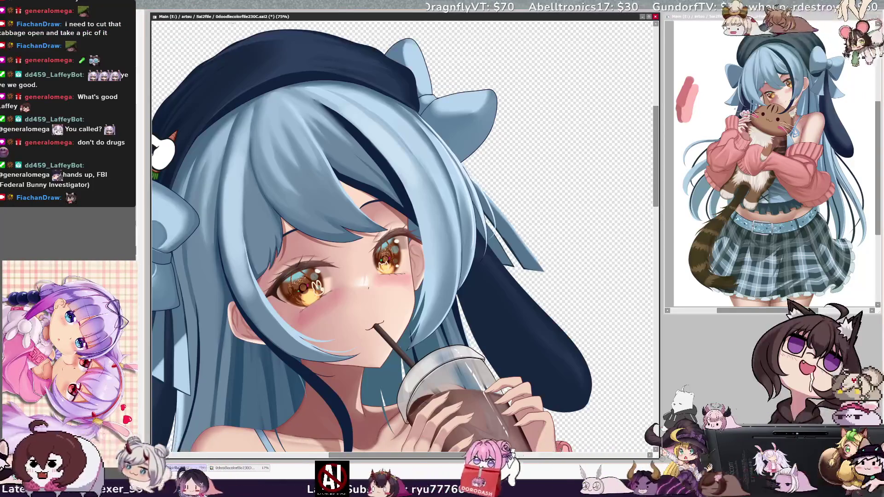
{"action": "key", "text": "ctrl+minus"}
{"action": "key", "text": "ctrl+plus"}
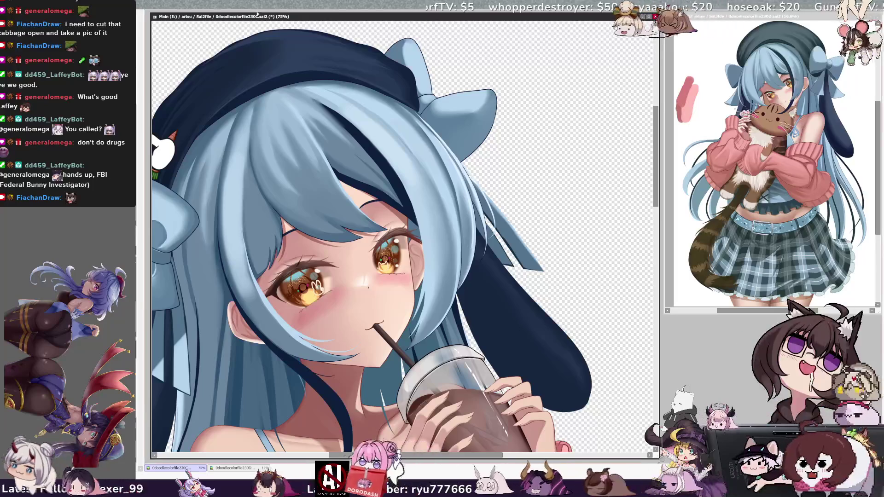
{"action": "left_click_drag", "start_coordinate": [405, 230], "coordinate": [414, 215]}
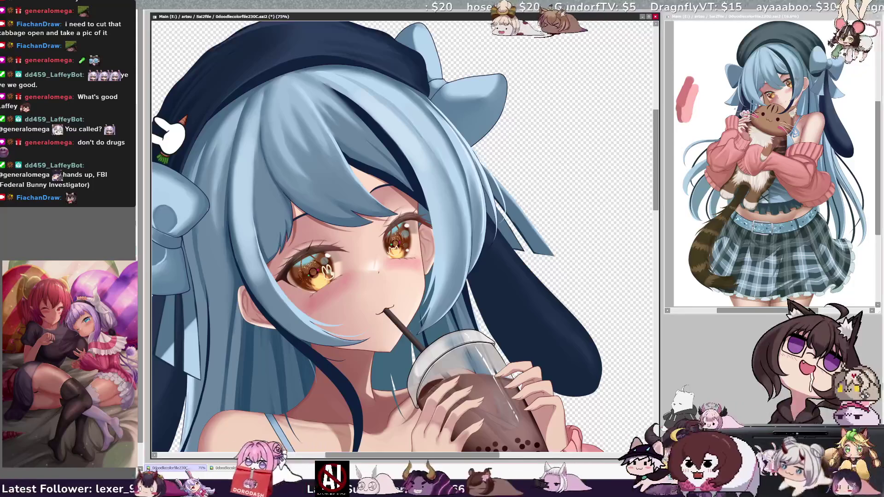
{"action": "left_click_drag", "start_coordinate": [240, 261], "coordinate": [257, 273]}
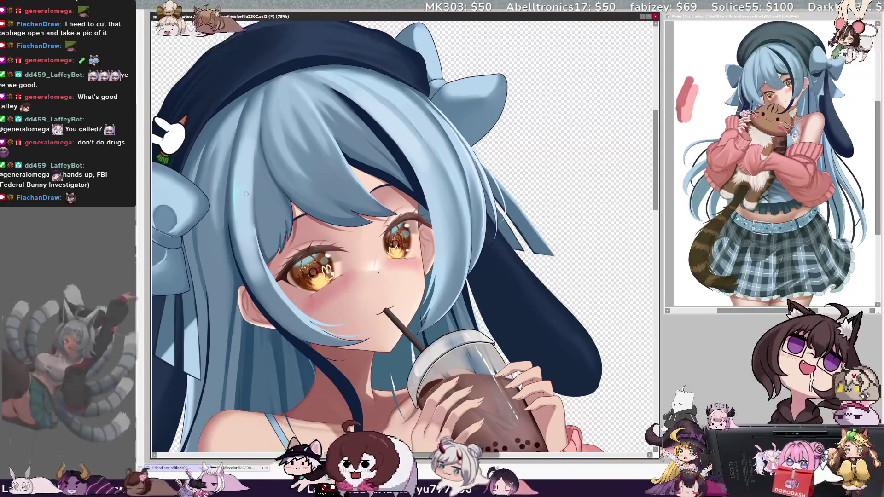
Paint two light-blue highlight strands in the hair and mirror the view to check it.
{"action": "left_click_drag", "start_coordinate": [251, 200], "coordinate": [253, 174]}
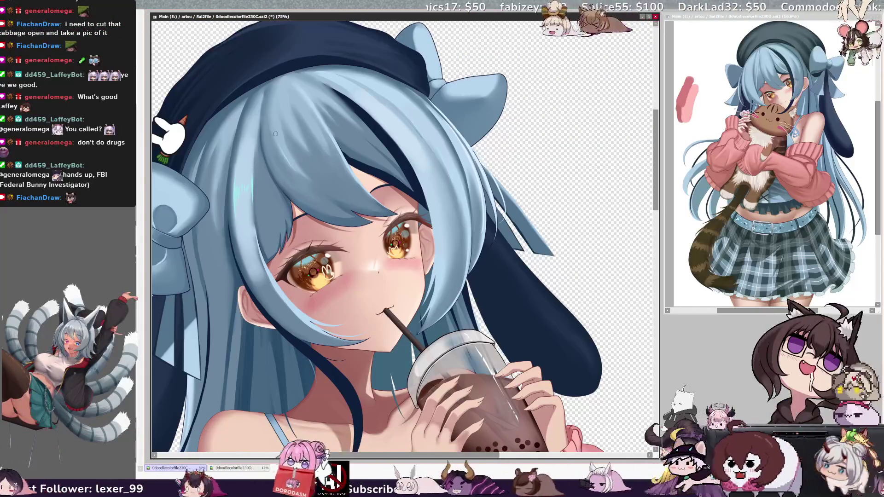
{"action": "mouse_move", "coordinate": [278, 158]}
{"action": "left_mouse_down"}
{"action": "mouse_move", "coordinate": [284, 142]}
{"action": "mouse_move", "coordinate": [294, 163]}
{"action": "mouse_move", "coordinate": [313, 128]}
{"action": "left_mouse_up"}
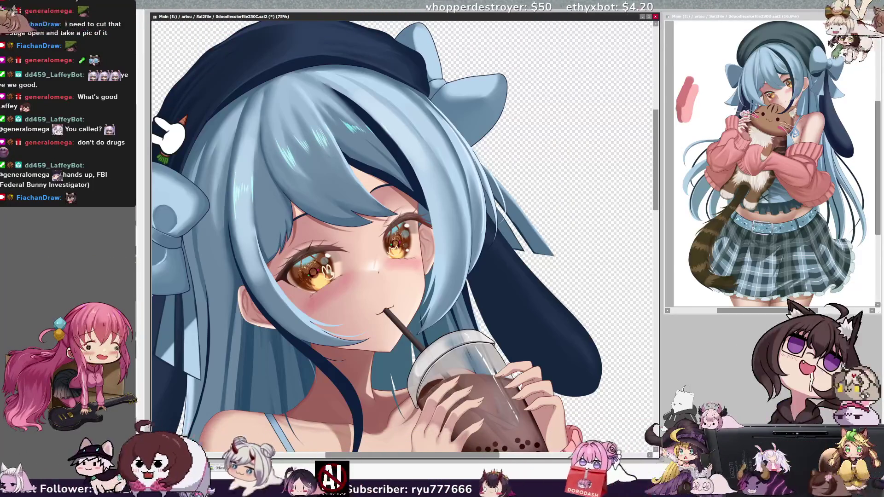
{"action": "key", "text": "h"}
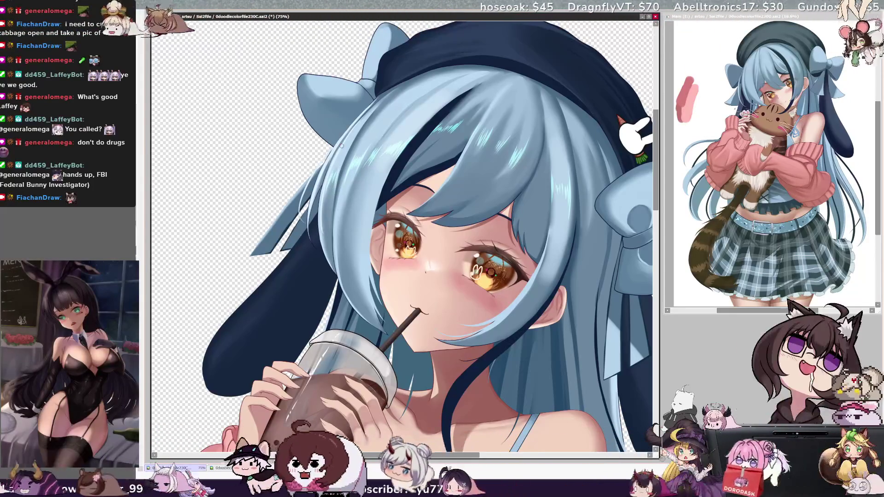
Flip the view back to normal orientation and zoom out to 50%.
{"action": "key", "text": "h"}
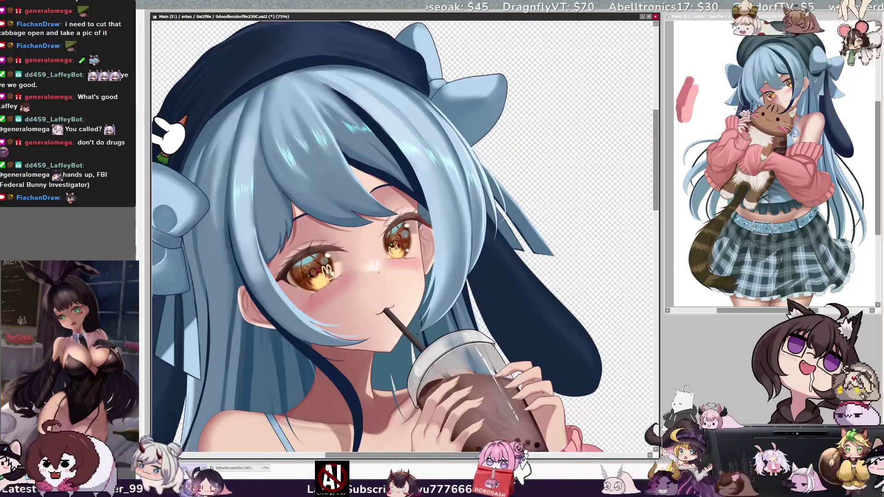
{"action": "key", "text": "ctrl+minus"}
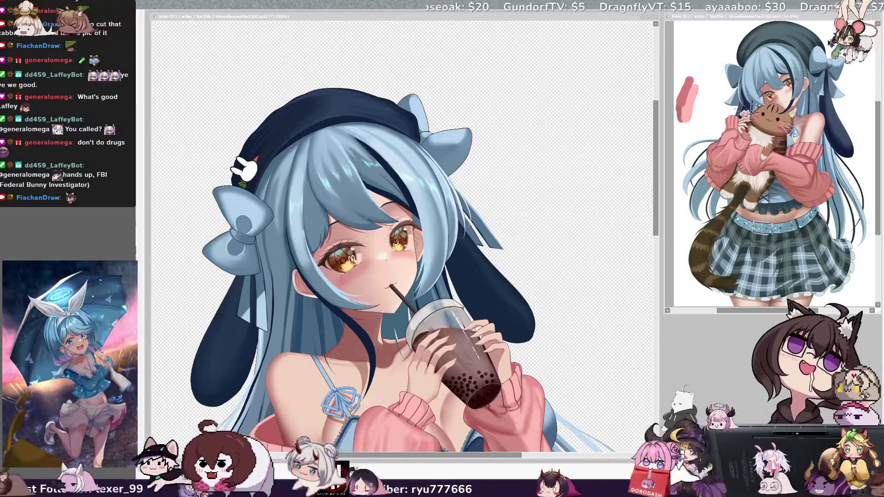
Set the brush size to 32 and zoom out to 33.3% to show the whole illustration.
{"action": "left_click", "coordinate": [525, 196]}
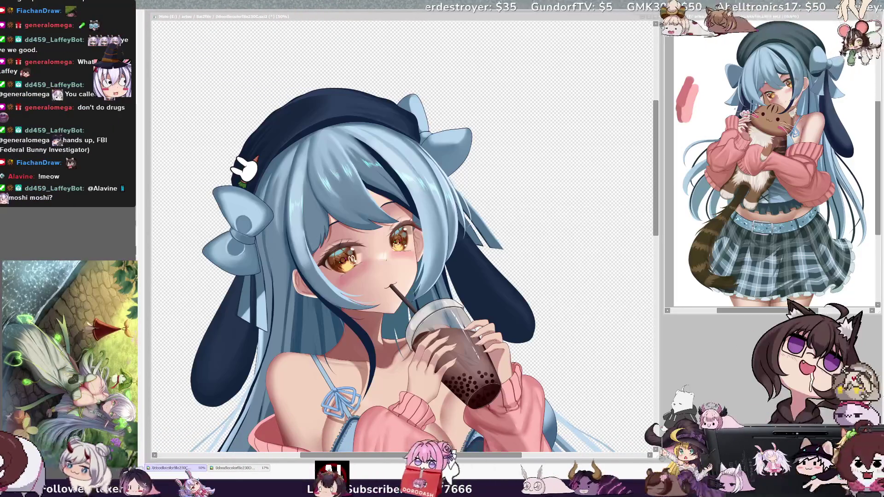
{"action": "key", "text": "alt+Tab"}
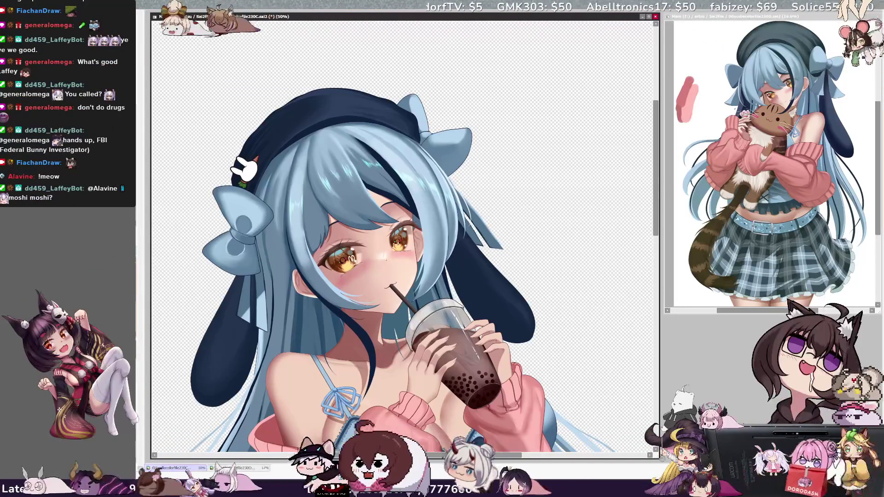
{"action": "key", "text": "bracketright"}
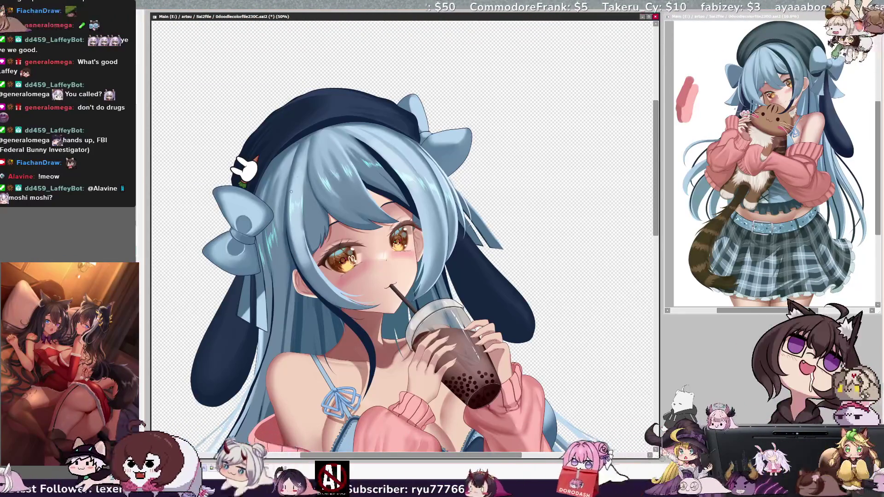
{"action": "key", "text": "ctrl+minus"}
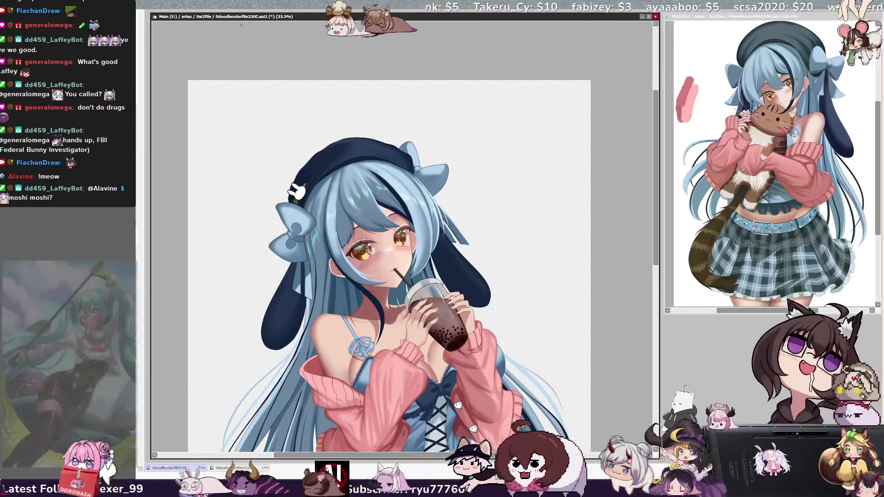
Scroll down to the skirt, zoom to fit then 21%, and narrow the canvas window.
{"action": "left_click_drag", "start_coordinate": [655, 245], "coordinate": [654, 280]}
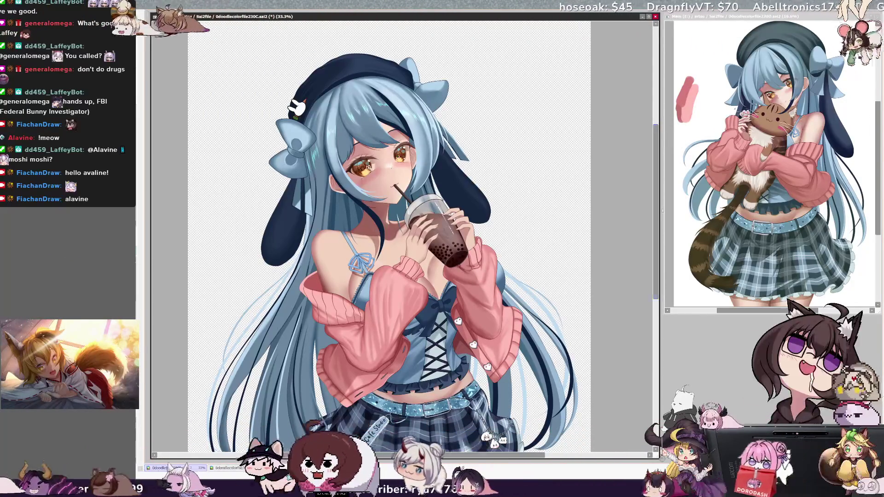
{"action": "left_click_drag", "start_coordinate": [656, 217], "coordinate": [660, 225]}
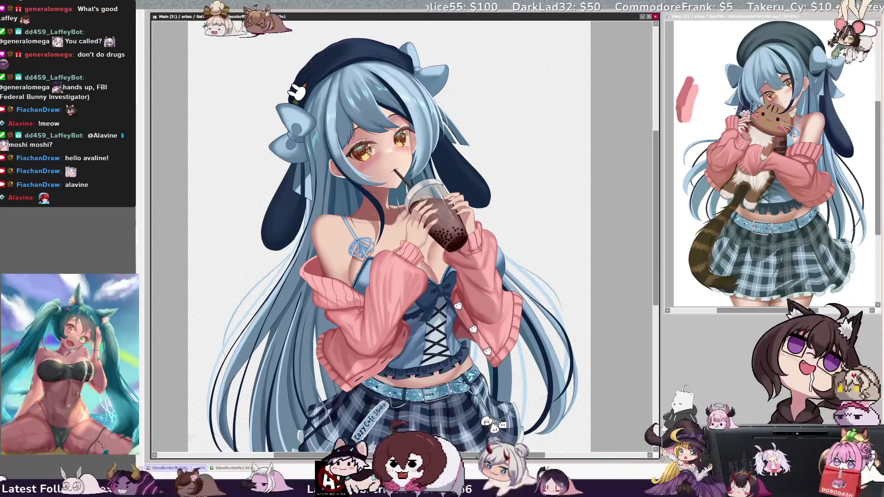
{"action": "key", "text": "minus"}
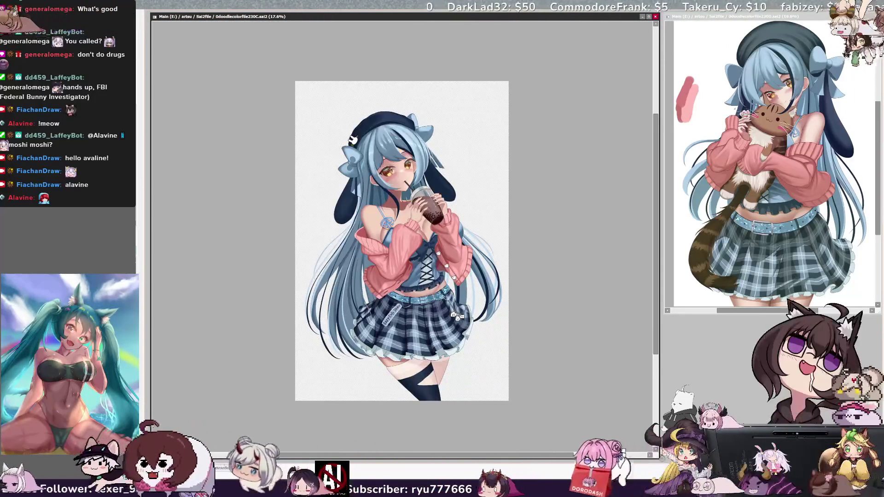
{"action": "key", "text": "plus"}
{"action": "mouse_move", "coordinate": [658, 457]}
{"action": "left_mouse_down"}
{"action": "mouse_move", "coordinate": [424, 375]}
{"action": "mouse_move", "coordinate": [394, 386]}
{"action": "mouse_move", "coordinate": [392, 405]}
{"action": "mouse_move", "coordinate": [389, 389]}
{"action": "left_mouse_up"}
{"action": "scroll", "coordinate": [393, 189], "scroll_direction": "down", "scroll_amount": 1}
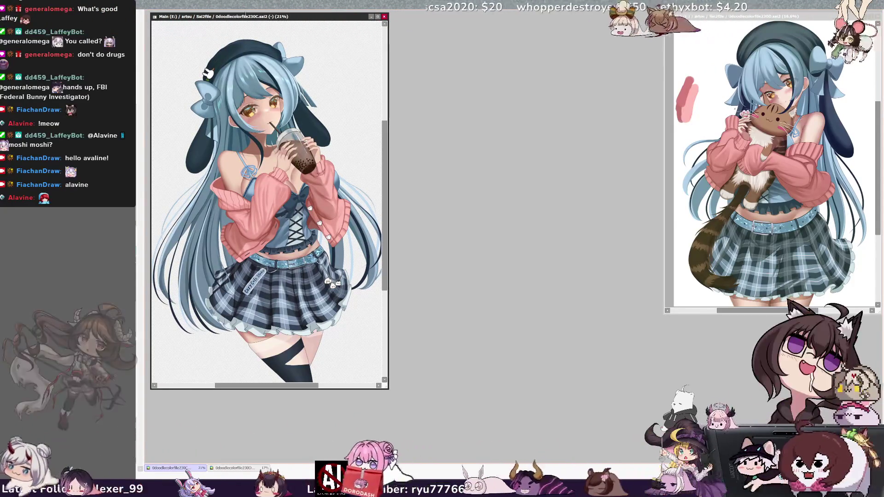
Move the bubble-tea window right and narrow it, then place the cat-hugging girl illustration beside it.
{"action": "left_click_drag", "start_coordinate": [238, 21], "coordinate": [546, 16]}
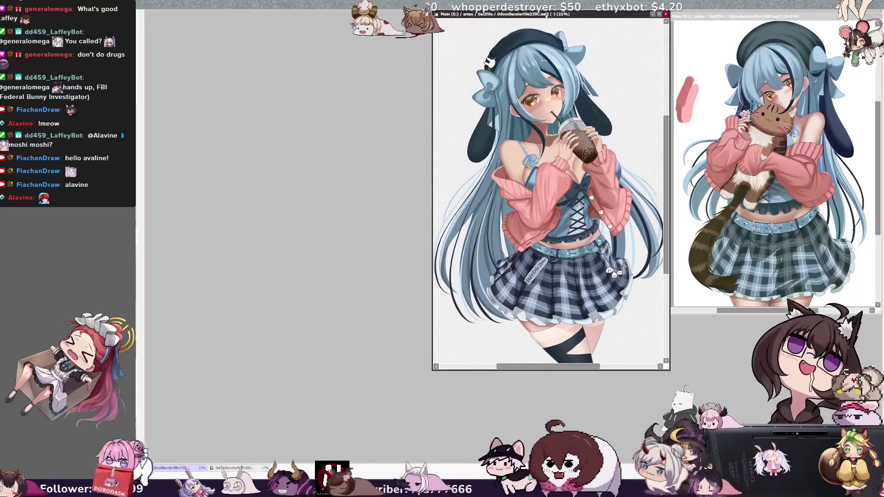
{"action": "scroll", "coordinate": [550, 193], "scroll_direction": "down", "scroll_amount": 2}
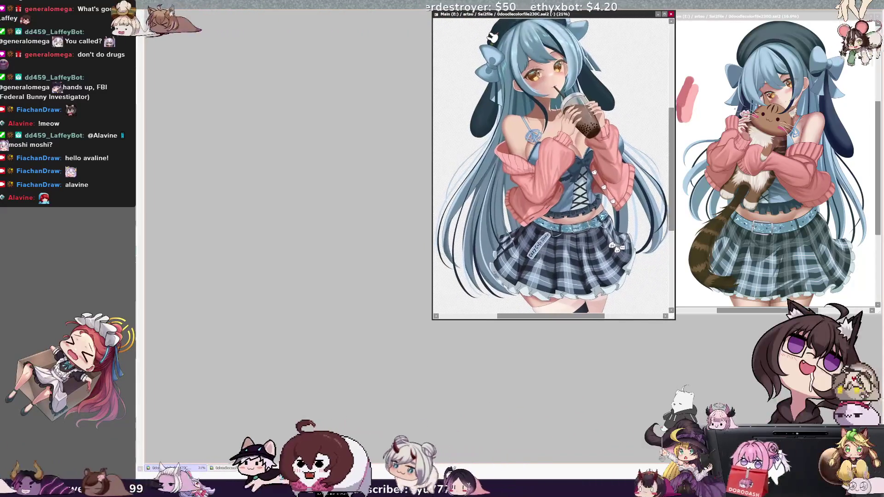
{"action": "left_click_drag", "start_coordinate": [433, 318], "coordinate": [472, 325]}
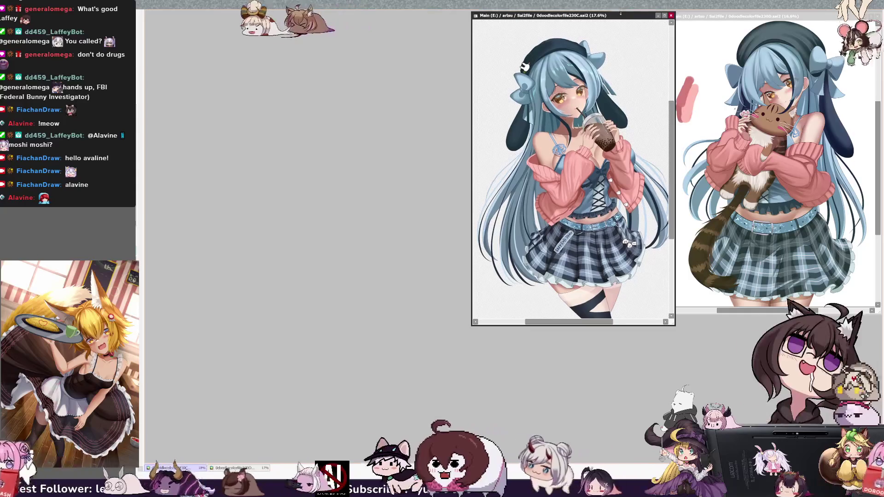
{"action": "left_click", "coordinate": [735, 14]}
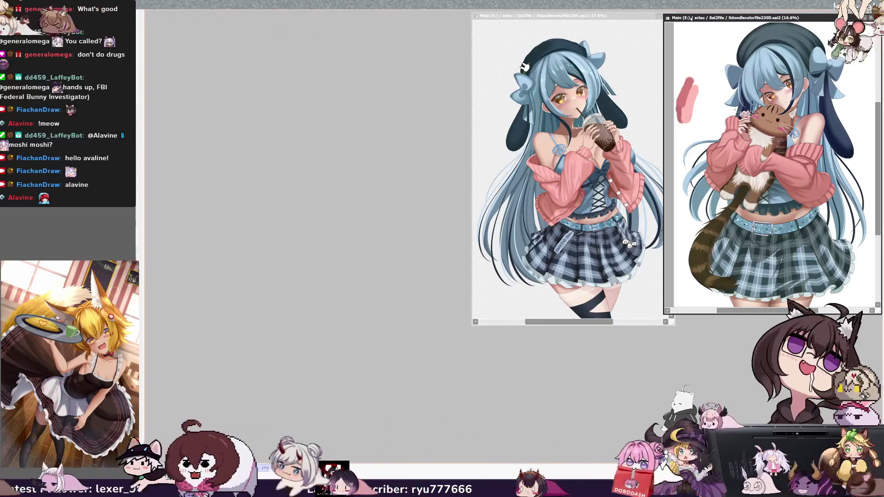
{"action": "mouse_move", "coordinate": [665, 313]}
{"action": "left_mouse_down"}
{"action": "mouse_move", "coordinate": [680, 313]}
{"action": "mouse_move", "coordinate": [679, 325]}
{"action": "left_mouse_up"}
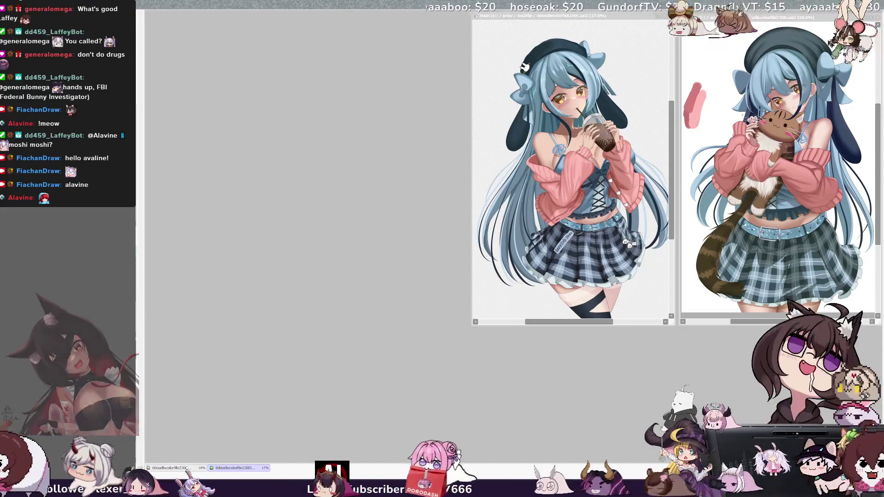
Enlarge the 0doodlecolorfile242.sai2 sketch window, then move the two girl sketches apart and adjust zoom.
{"action": "left_click_drag", "start_coordinate": [277, 49], "coordinate": [242, 17]}
{"action": "left_click_drag", "start_coordinate": [355, 329], "coordinate": [470, 454]}
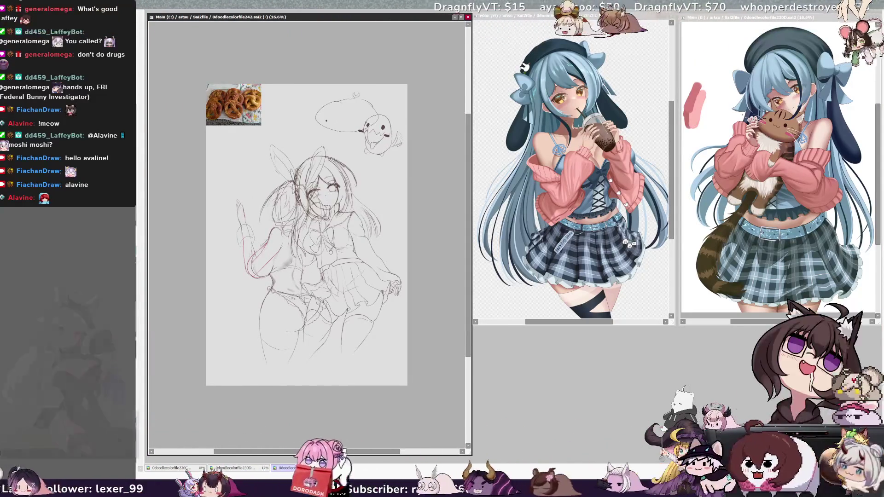
{"action": "mouse_move", "coordinate": [385, 190]}
{"action": "left_mouse_down"}
{"action": "mouse_move", "coordinate": [433, 165]}
{"action": "mouse_move", "coordinate": [420, 158]}
{"action": "left_mouse_up"}
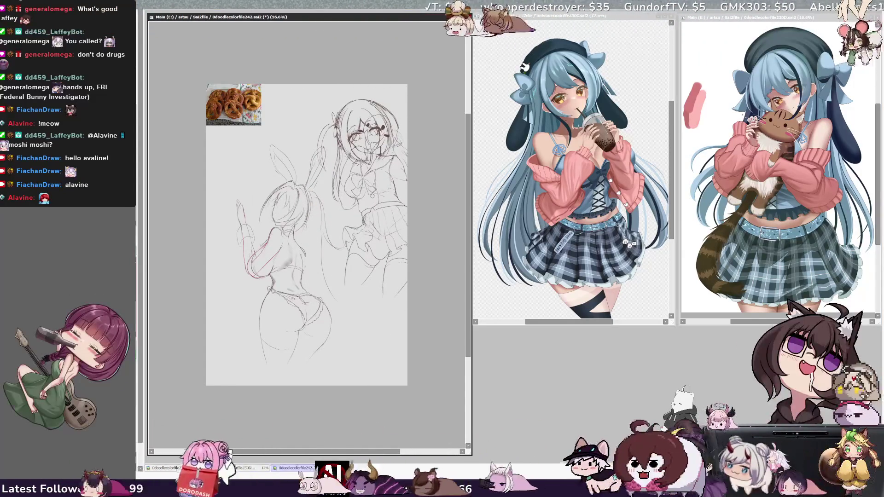
{"action": "left_click_drag", "start_coordinate": [342, 227], "coordinate": [328, 231]}
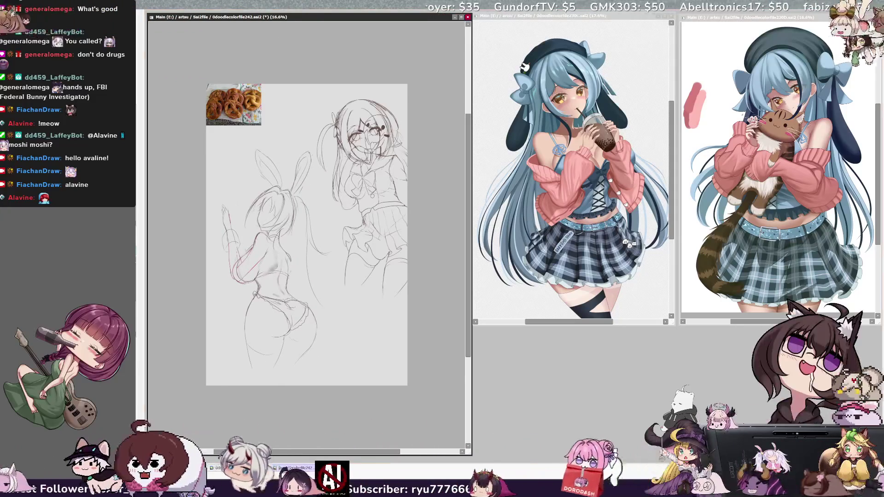
{"action": "scroll", "coordinate": [283, 139], "scroll_direction": "up", "scroll_amount": 1}
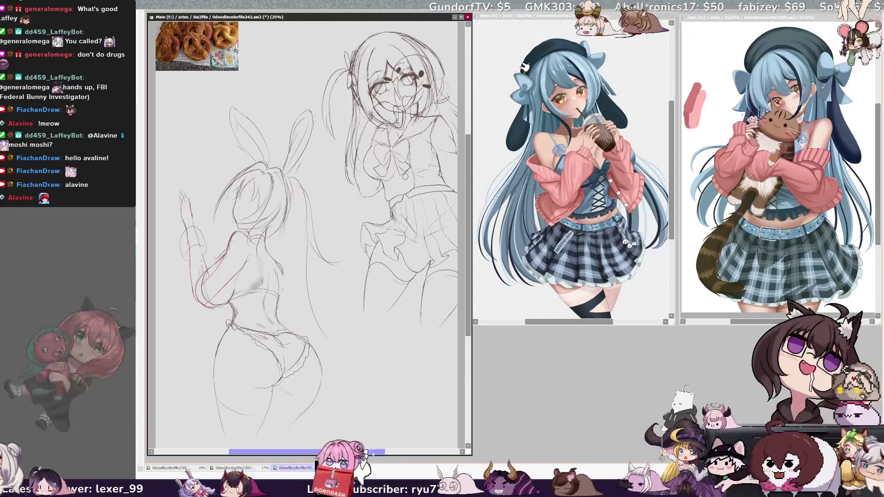
{"action": "left_click_drag", "start_coordinate": [468, 235], "coordinate": [468, 244]}
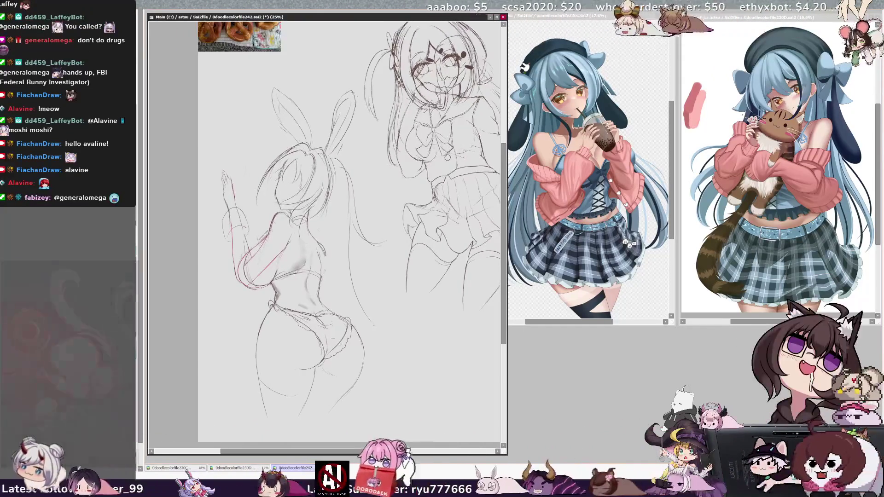
{"action": "scroll", "coordinate": [327, 235], "scroll_direction": "down", "scroll_amount": 1}
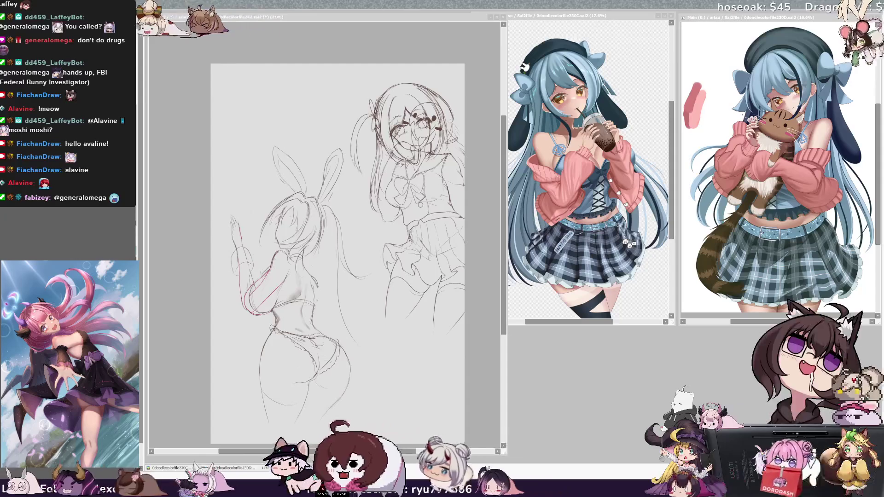
Undo the faint stroke on the bunny sketch, shrink the brush, and tidy the right girl's face.
{"action": "key", "text": "alt+Tab"}
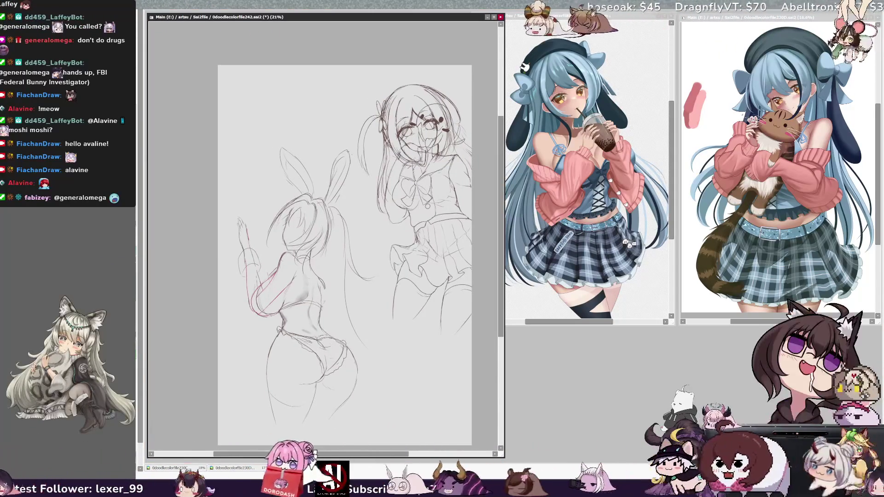
{"action": "key", "text": "ctrl+z"}
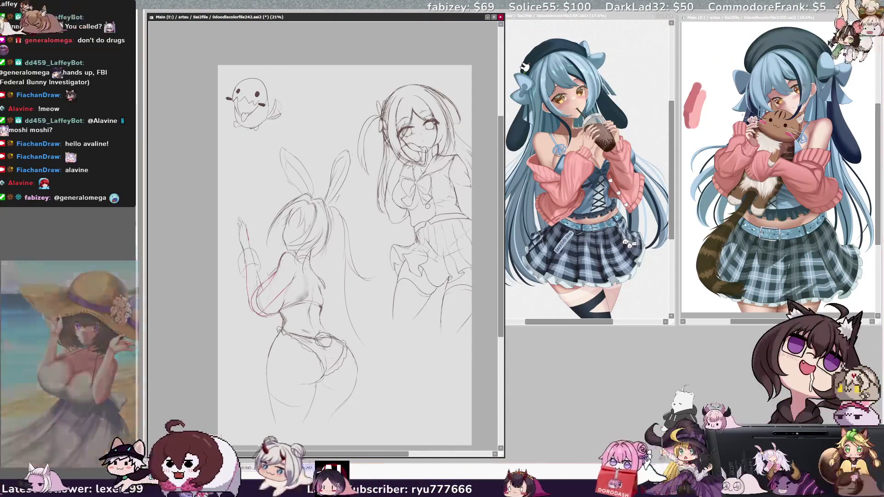
{"action": "key", "text": "bracketleft"}
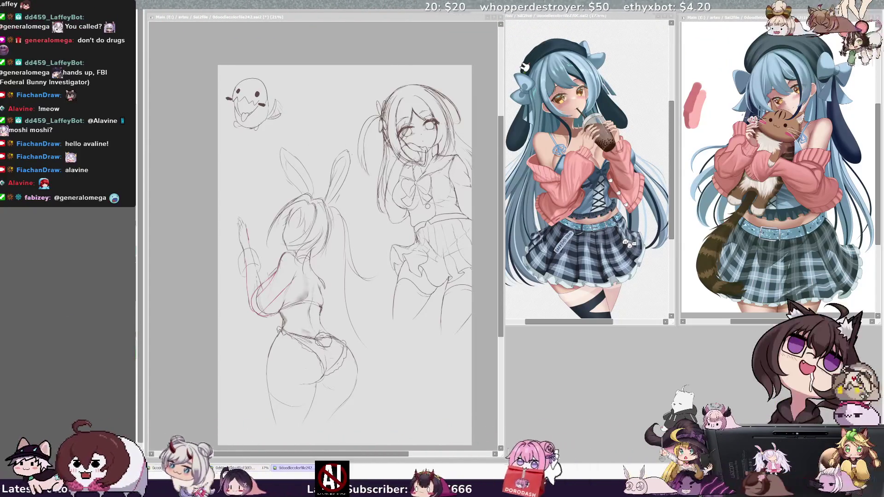
{"action": "left_click", "coordinate": [354, 369]}
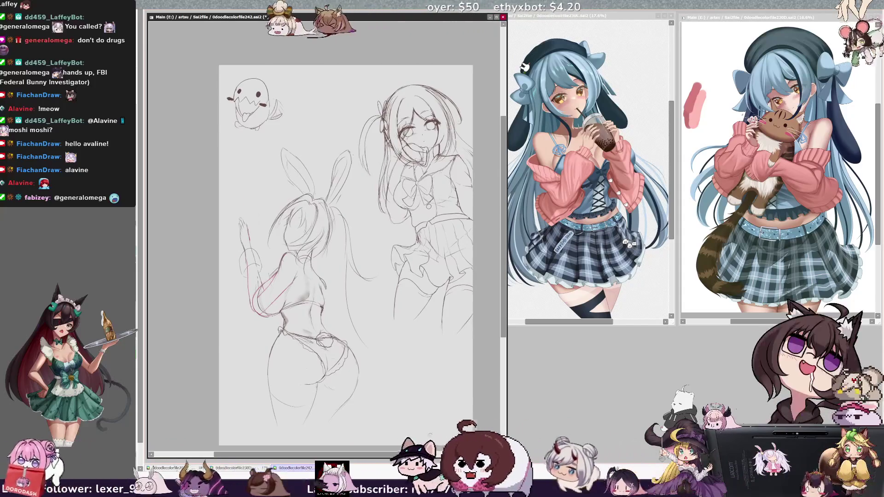
With the view zoomed and mirrored, sketch a cuff onto the bunny girl's raised wrist.
{"action": "scroll", "coordinate": [295, 435], "scroll_direction": "up", "scroll_amount": 2}
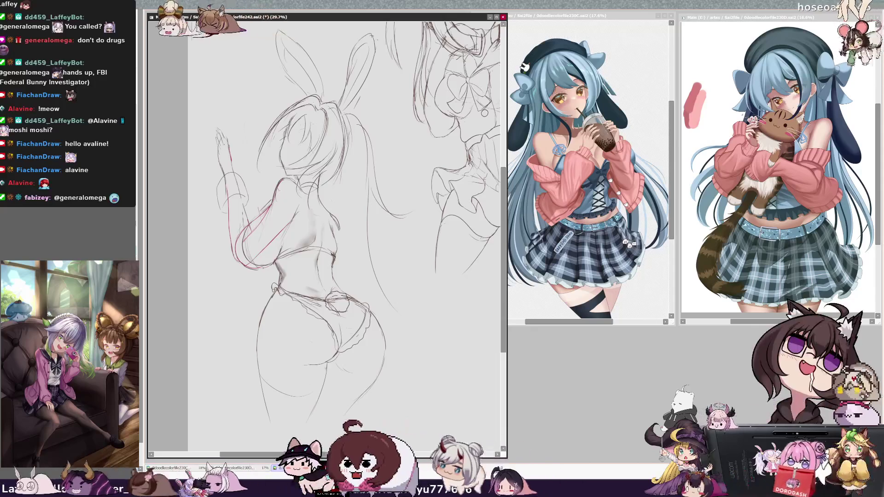
{"action": "key", "text": "h"}
{"action": "key", "text": "h"}
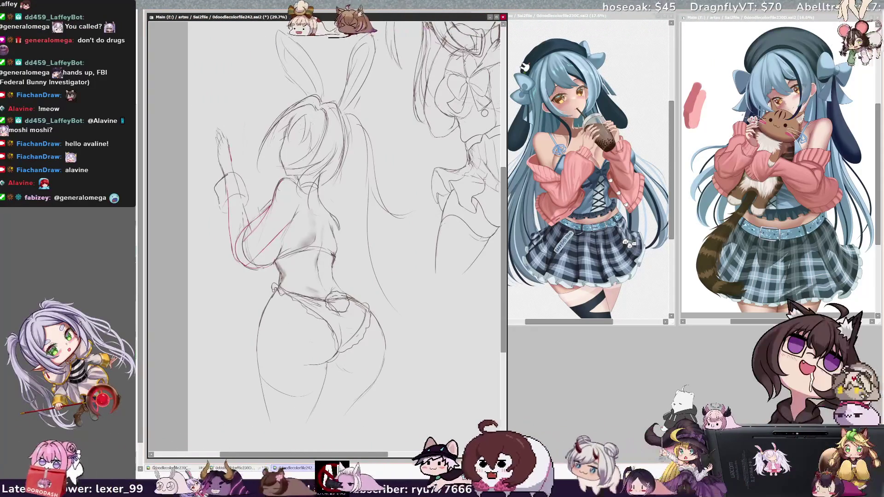
{"action": "left_click_drag", "start_coordinate": [223, 191], "coordinate": [244, 197]}
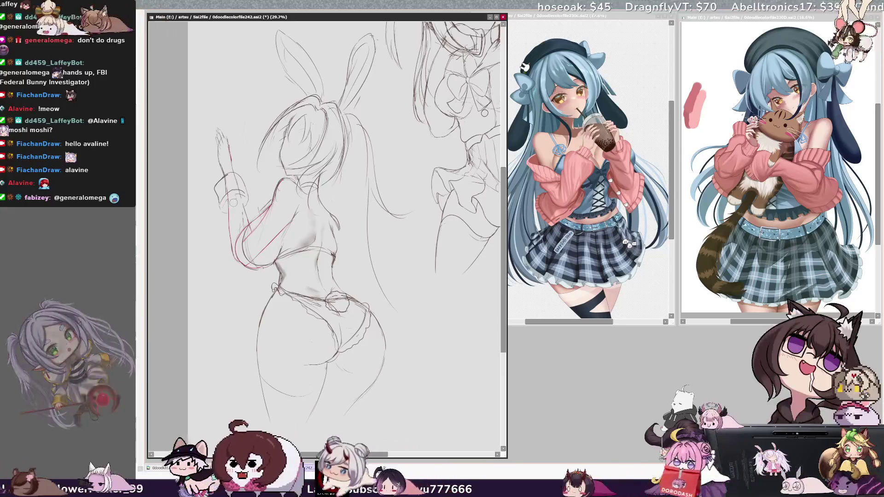
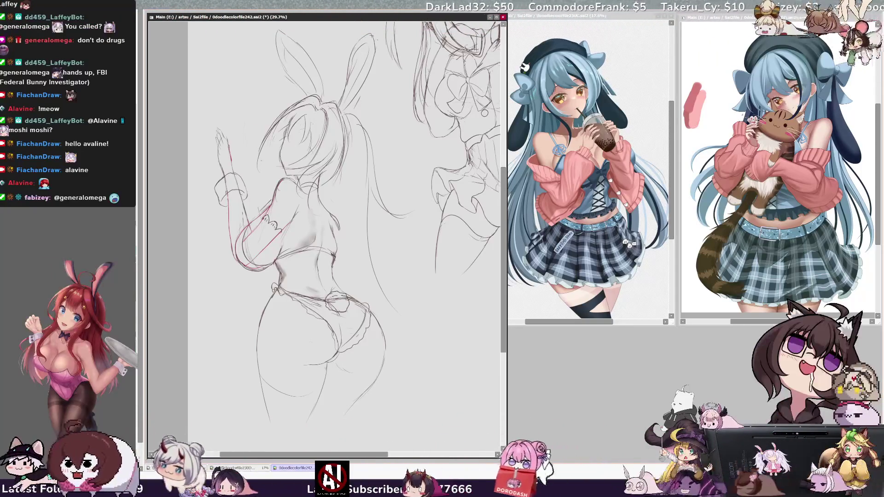
Mirror the canvas to check proportions and redraw the raised hand's lines.
{"action": "key", "text": "h"}
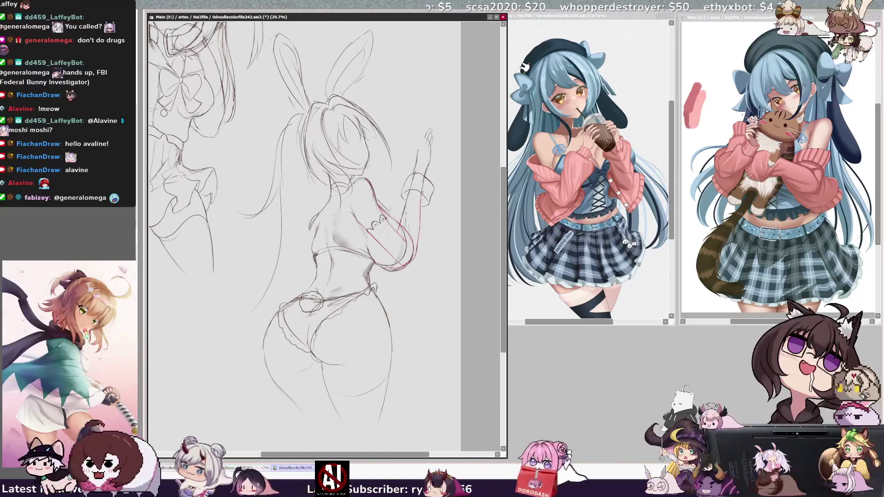
{"action": "left_click_drag", "start_coordinate": [433, 120], "coordinate": [421, 148]}
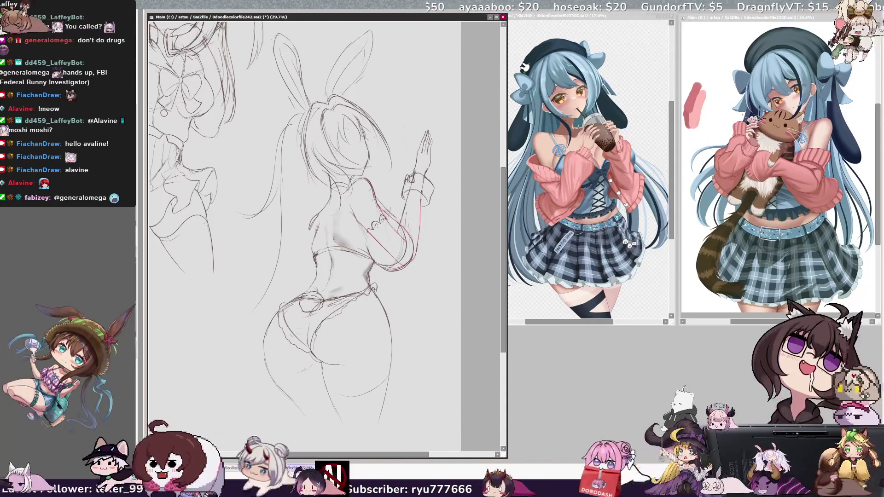
Restore the view orientation, erase part of the red arm guide, and sketch a line beside the hand.
{"action": "key", "text": "h"}
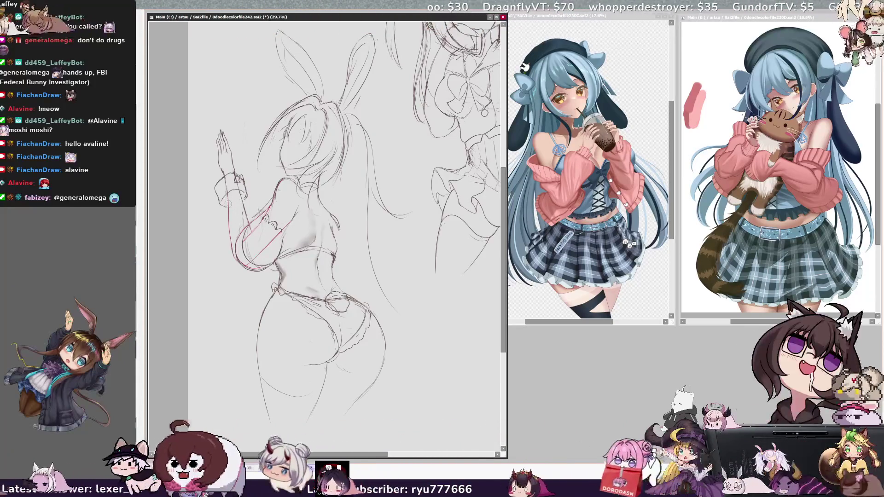
{"action": "left_click_drag", "start_coordinate": [228, 210], "coordinate": [229, 243]}
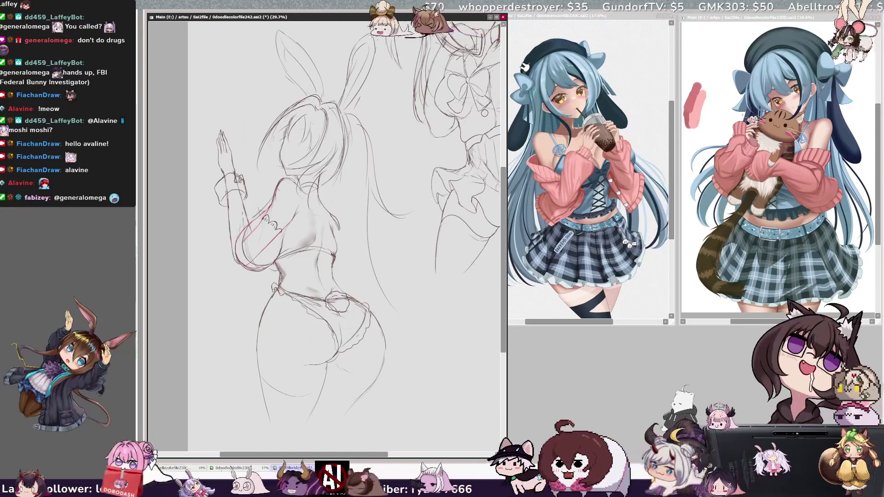
{"action": "left_click_drag", "start_coordinate": [214, 187], "coordinate": [209, 204]}
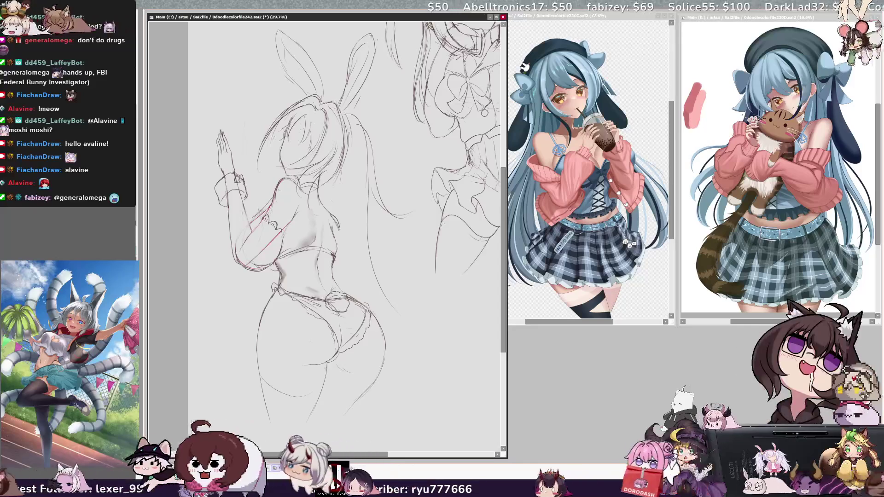
Check the sketch mirrored, draw the round fluffy tail, and shrink the brush from 142 to 53.
{"action": "key", "text": "h"}
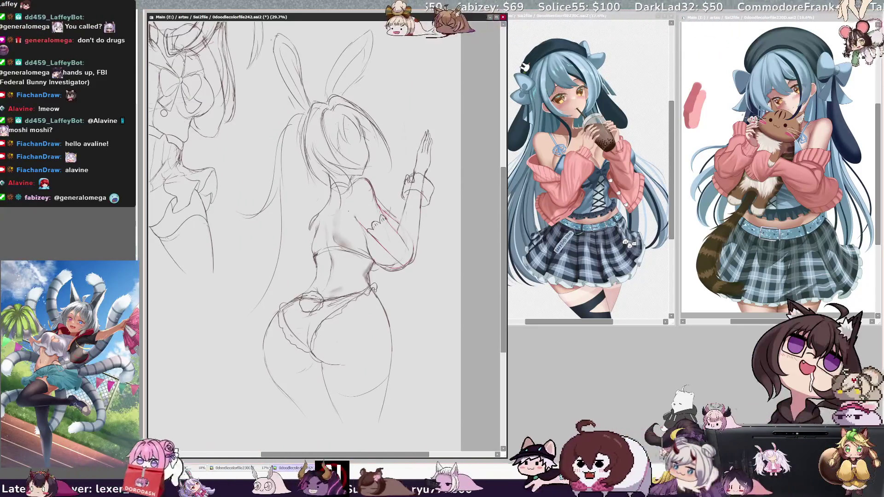
{"action": "key", "text": "h"}
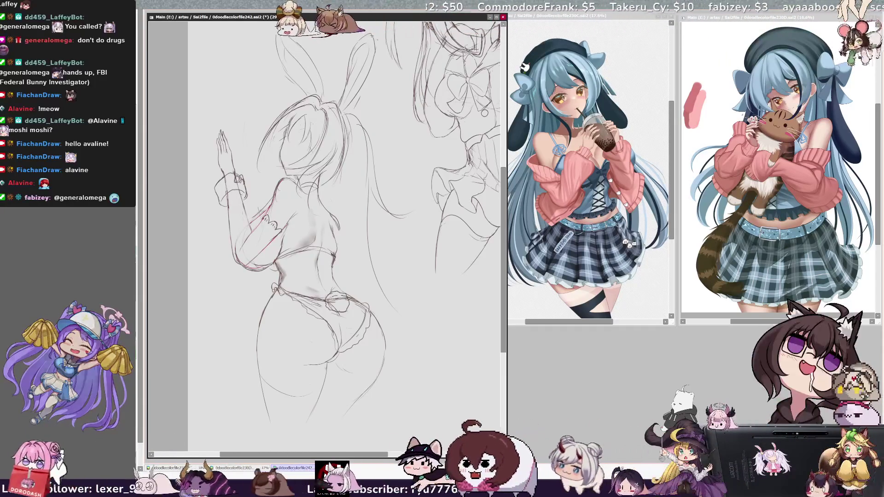
{"action": "left_click", "coordinate": [282, 272], "text": "ctrl+shift"}
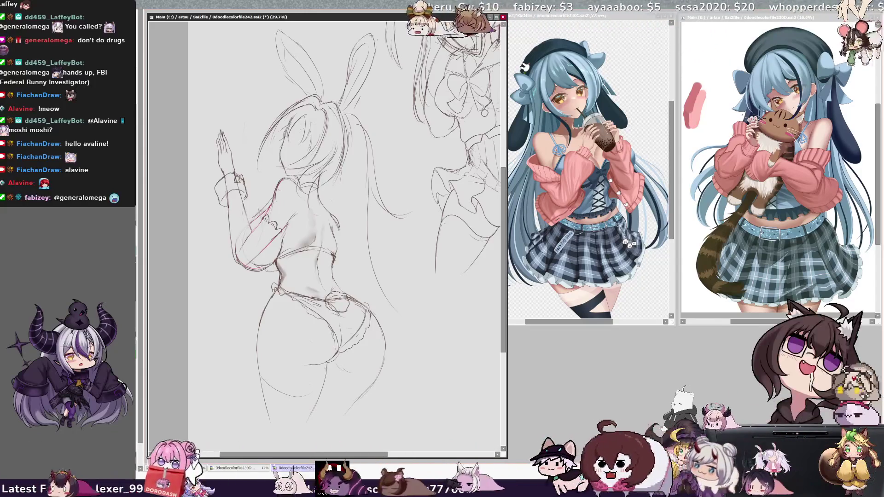
{"action": "mouse_move", "coordinate": [330, 283]}
{"action": "left_mouse_down"}
{"action": "mouse_move", "coordinate": [336, 301]}
{"action": "mouse_move", "coordinate": [333, 286]}
{"action": "left_mouse_up"}
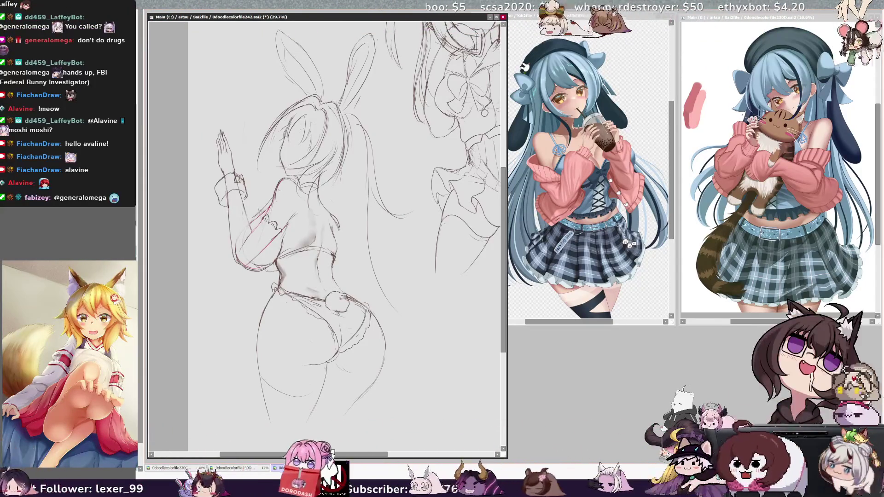
{"action": "left_click_drag", "start_coordinate": [313, 286], "coordinate": [317, 292]}
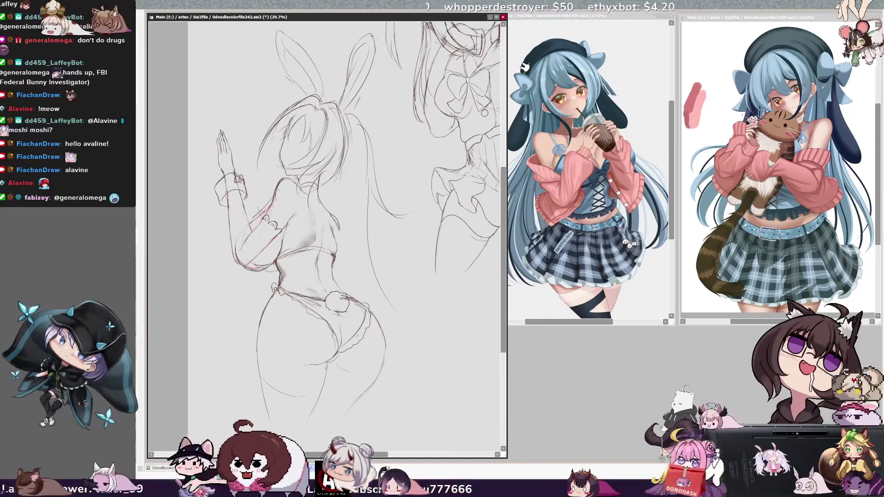
Mirror the canvas so the figure faces right to check the frills, then flip it back.
{"action": "key", "text": "h"}
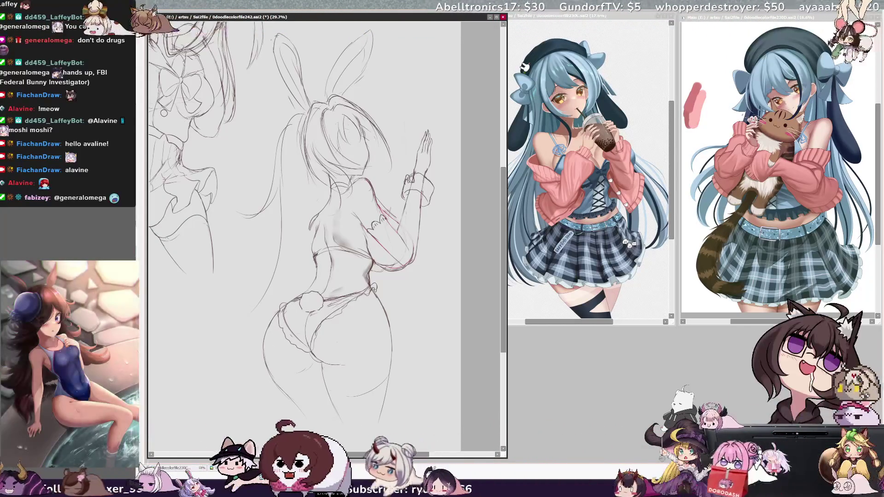
{"action": "key", "text": "h"}
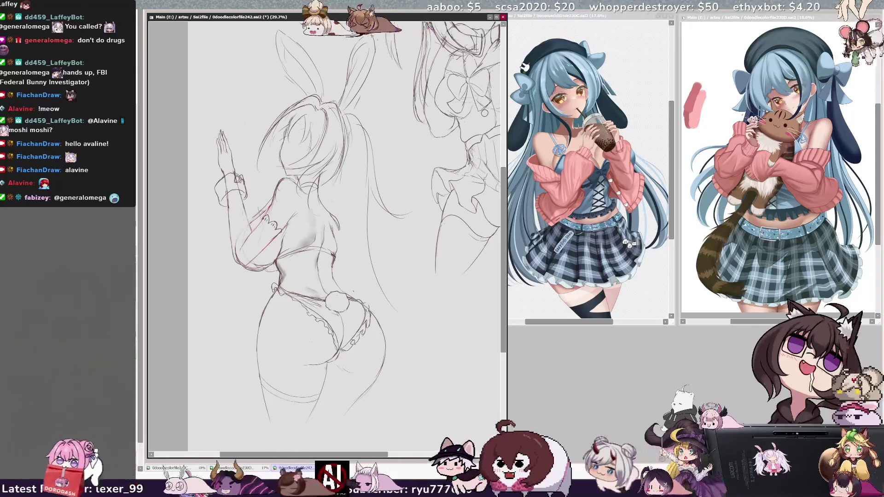
Pan, tilt the view counterclockwise and zoom in to recentre on the frilled bottom.
{"action": "scroll", "coordinate": [323, 230], "scroll_direction": "right", "scroll_amount": 3}
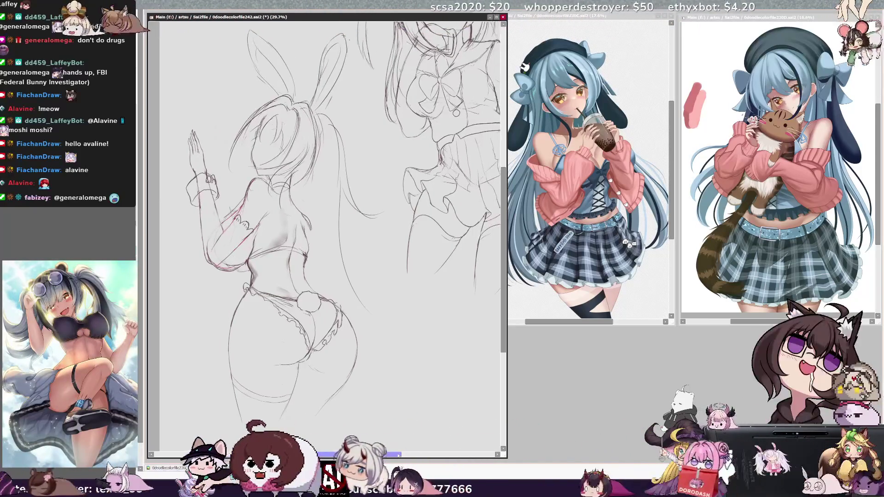
{"action": "scroll", "coordinate": [322, 230], "scroll_direction": "up", "scroll_amount": 1}
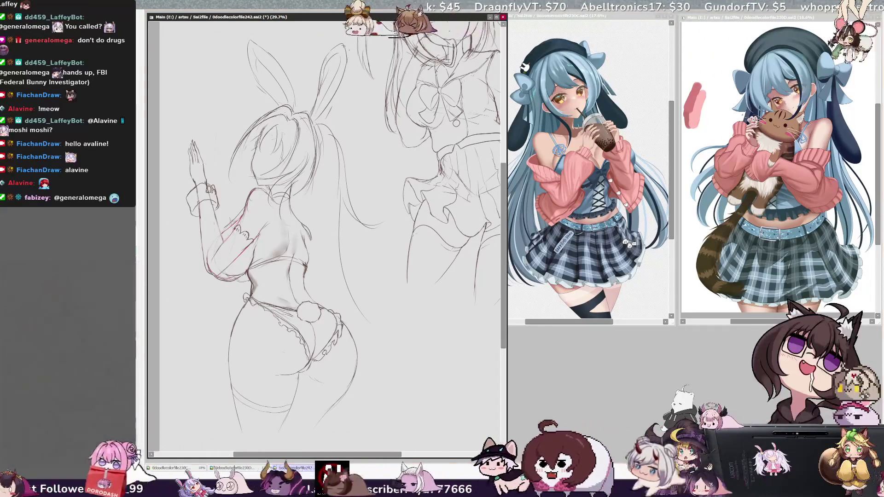
{"action": "key", "text": "Delete"}
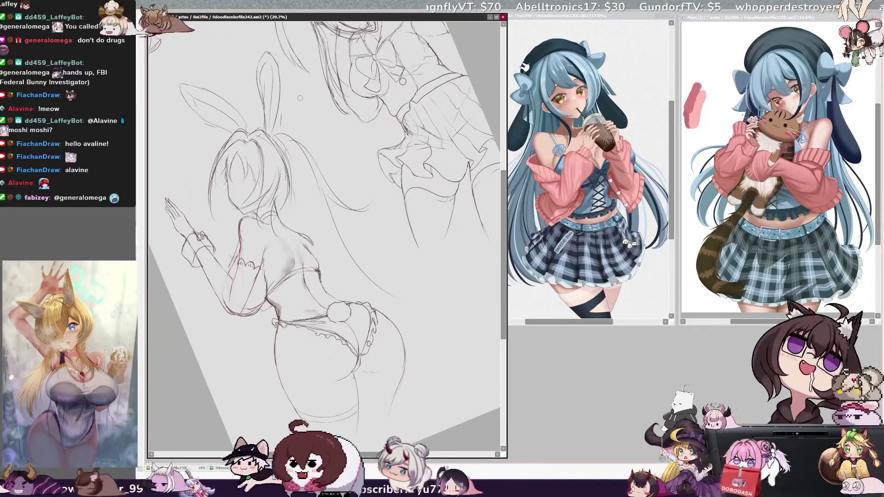
{"action": "left_click_drag", "start_coordinate": [169, 136], "coordinate": [185, 161]}
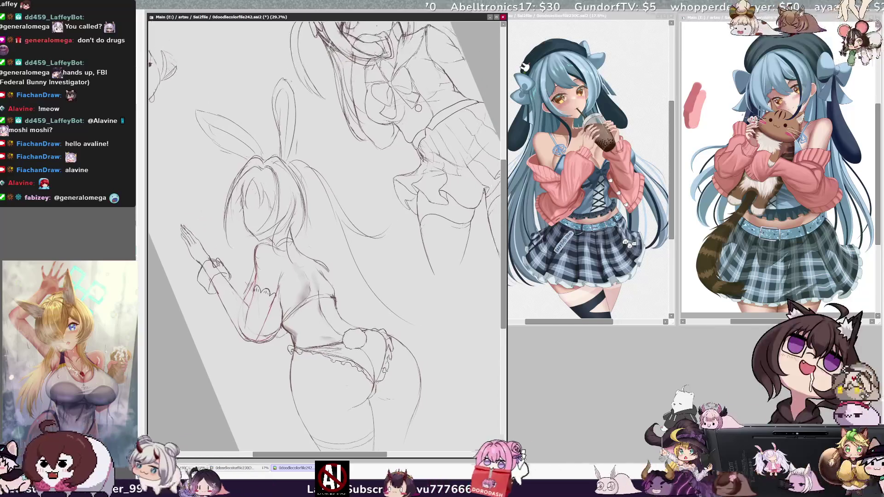